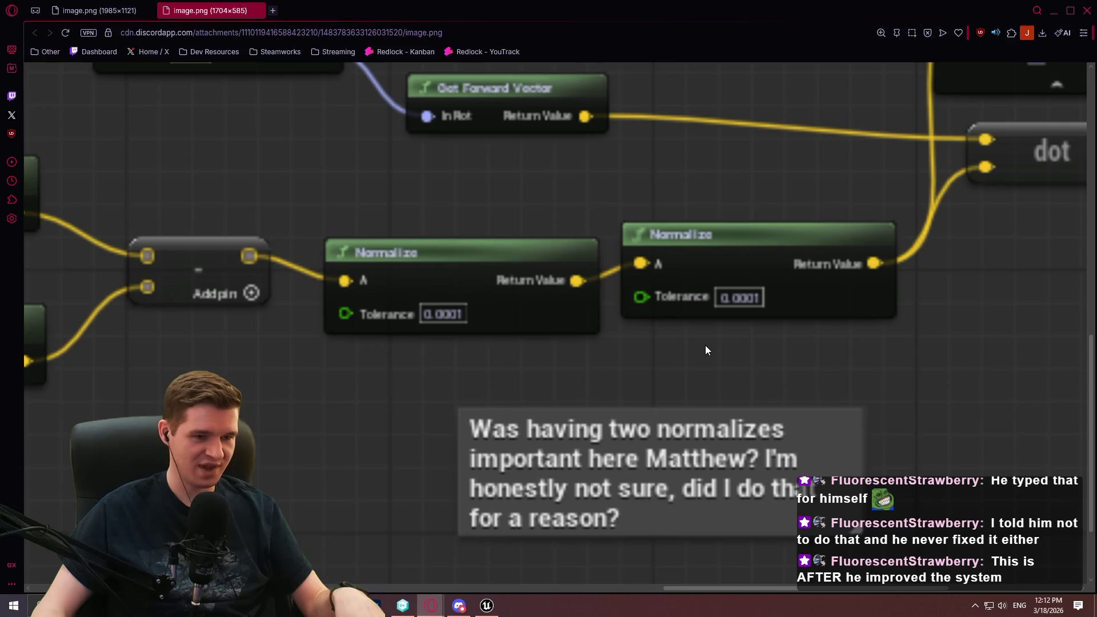
Step: Zoom the Blueprint screenshot to 300% and pan to the 'Modifies the mesh of the CUBE' comment
scroll(670, 345, "down", 5)
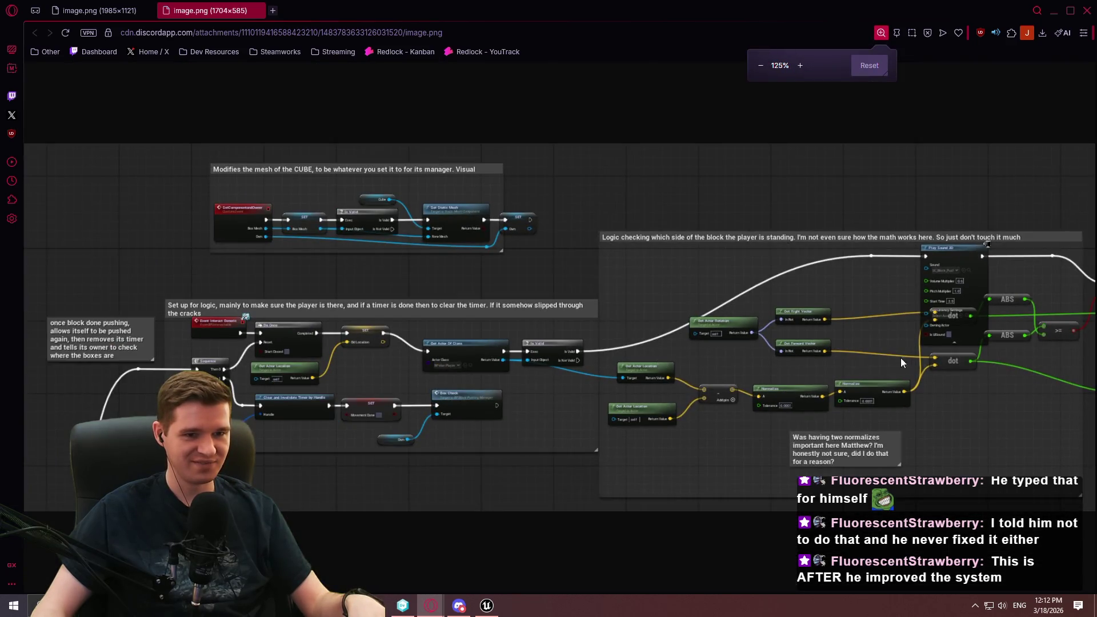
scroll(910, 355, "up", 3)
mouse_move(594, 588)
left_mouse_down()
mouse_move(807, 593)
mouse_move(640, 592)
left_mouse_up()
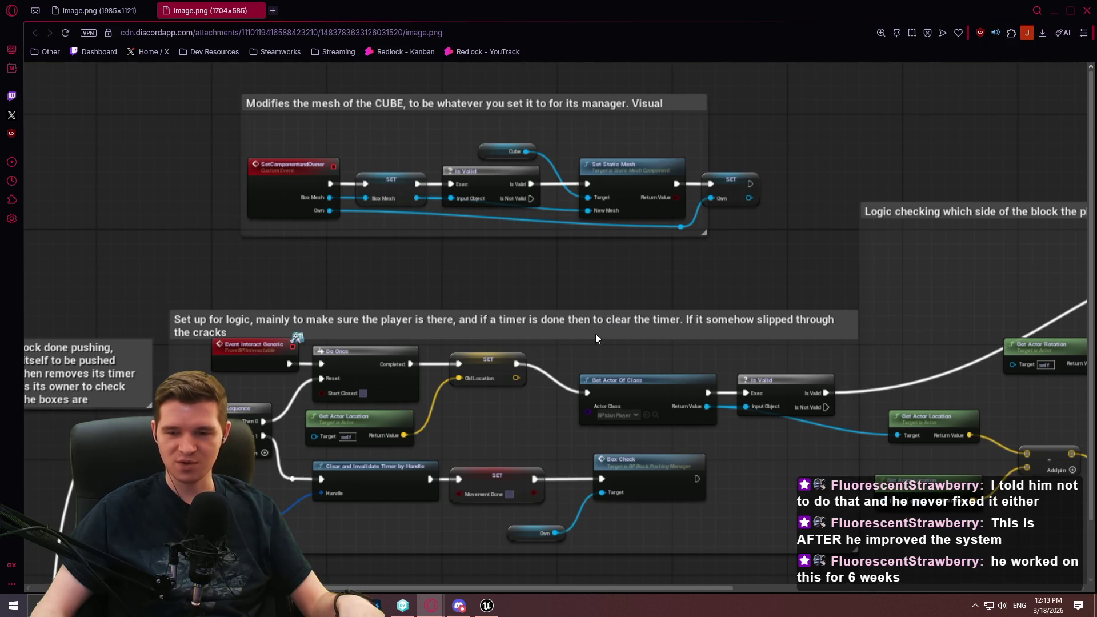
scroll(279, 130, "up", 3)
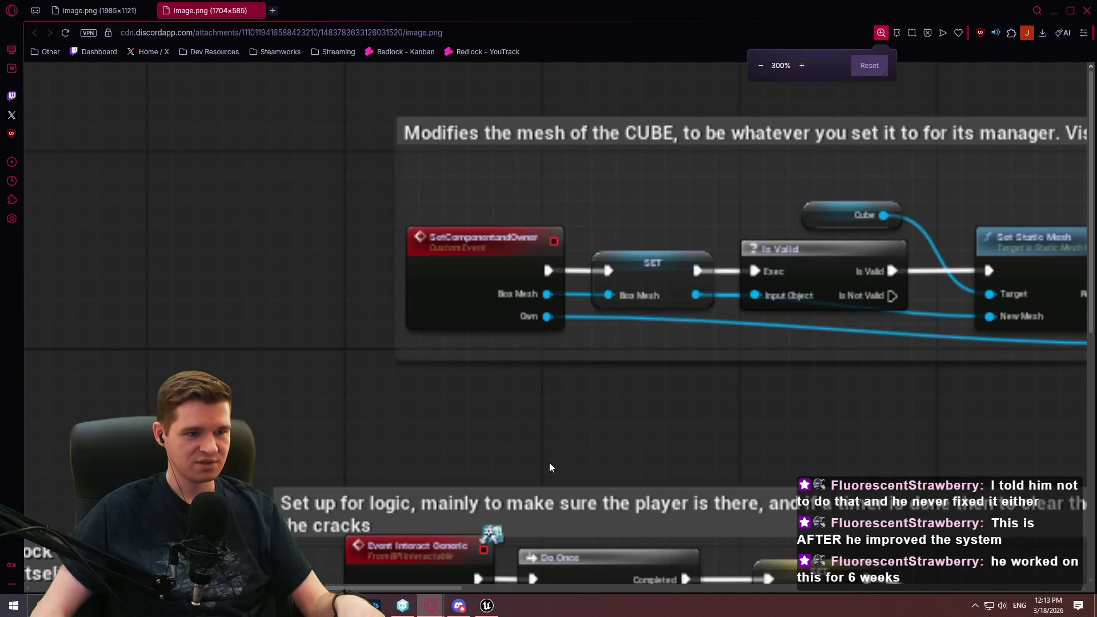
mouse_move(462, 587)
left_mouse_down()
mouse_move(578, 596)
mouse_move(522, 588)
mouse_move(578, 576)
mouse_move(520, 564)
mouse_move(555, 564)
mouse_move(531, 564)
mouse_move(546, 561)
left_mouse_up()
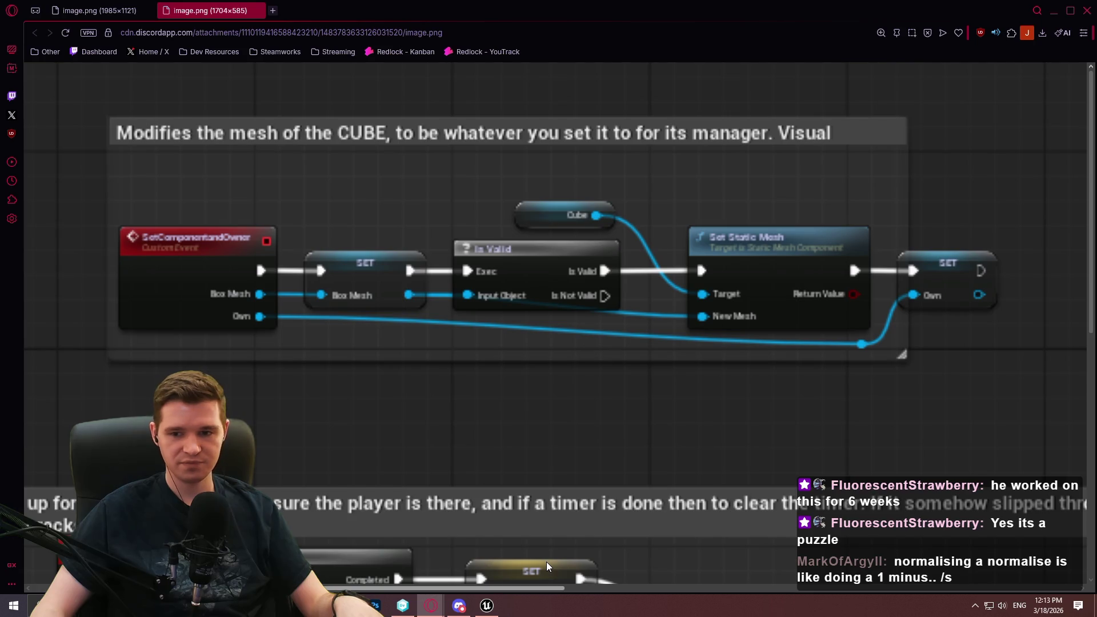
left_click_drag(546, 561, 540, 555)
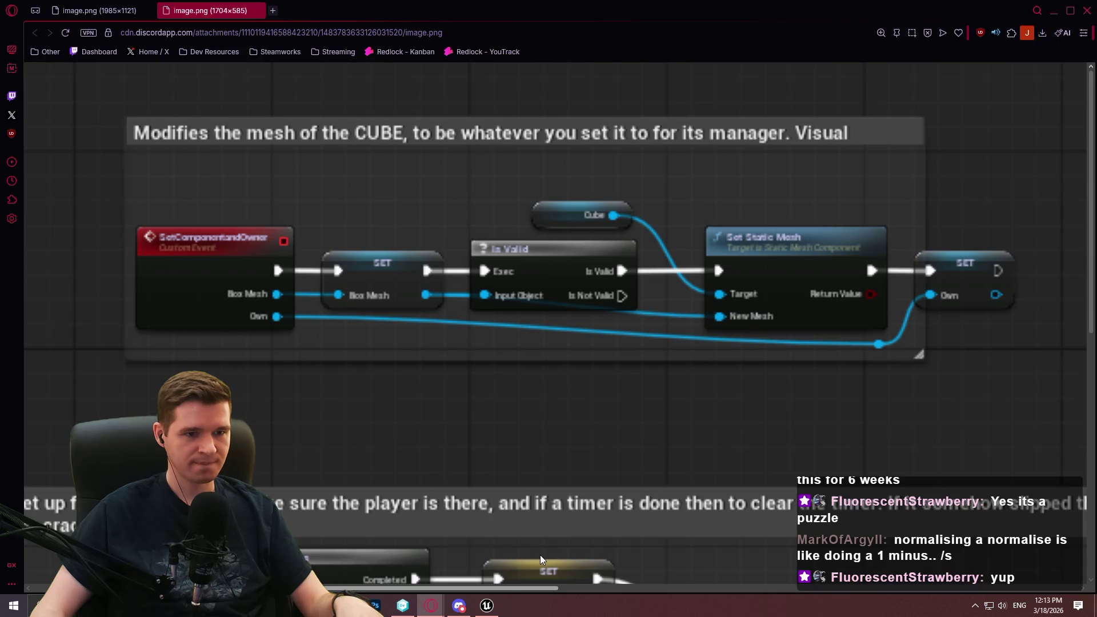
left_click_drag(539, 554, 481, 537)
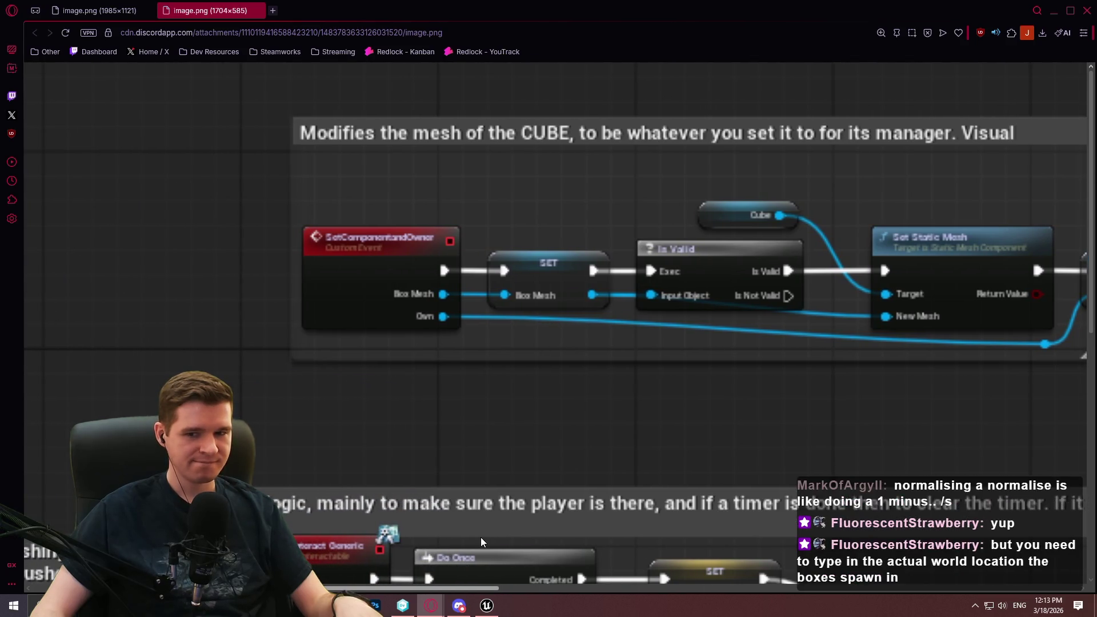
left_click_drag(481, 538, 479, 535)
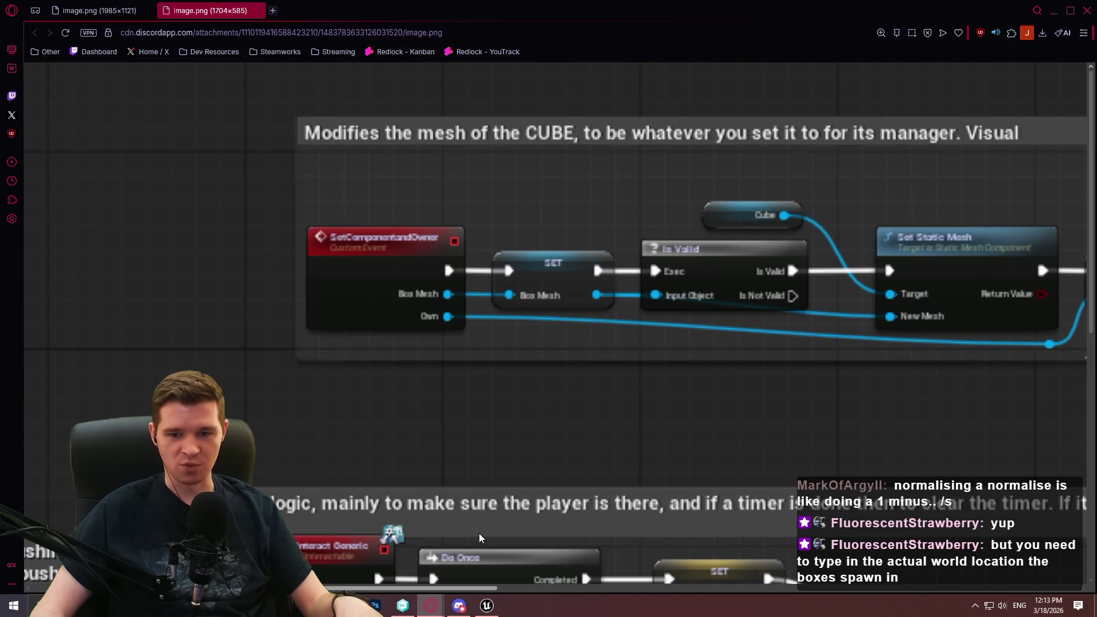
mouse_move(479, 533)
left_mouse_down()
mouse_move(570, 527)
mouse_move(561, 526)
left_mouse_up()
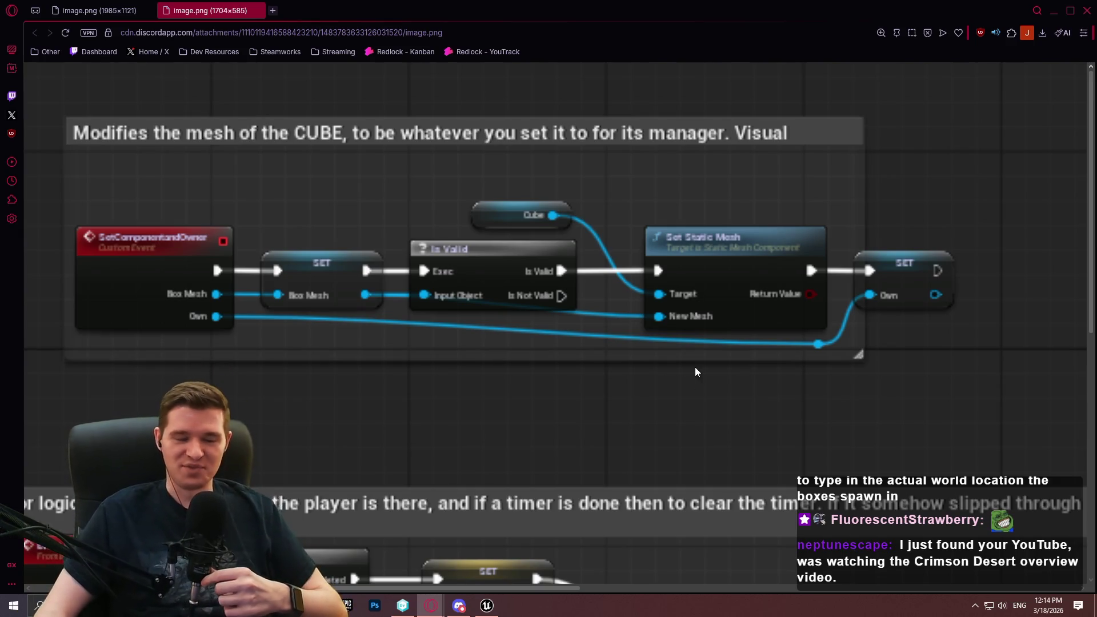
Step: Scroll the Blueprint screenshot up and down to review the graph
scroll(697, 385, "down", 2)
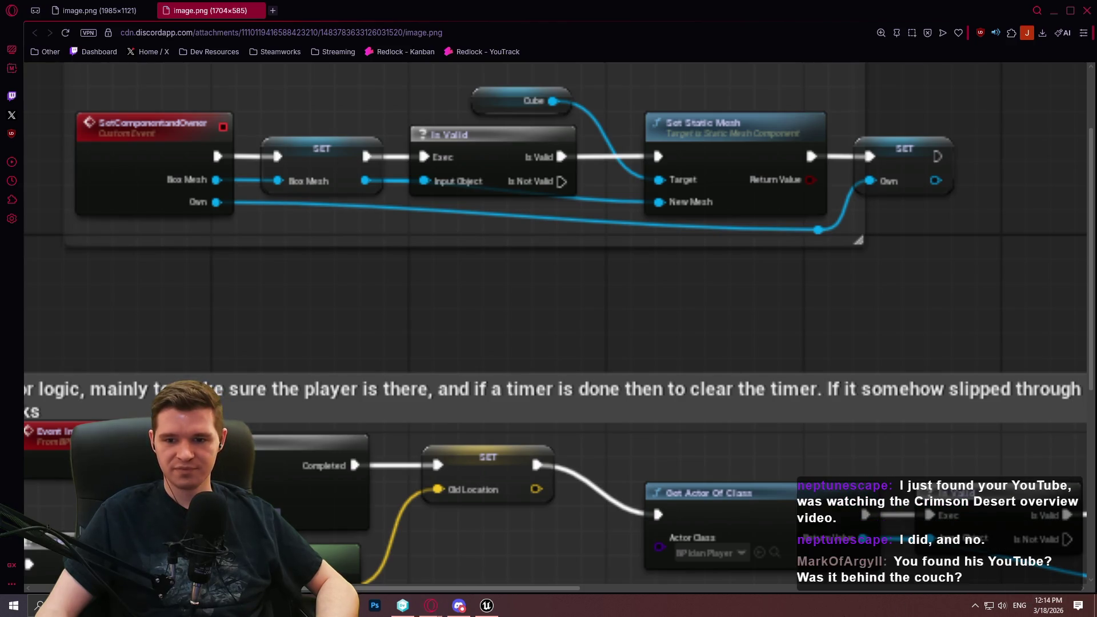
scroll(743, 422, "up", 2)
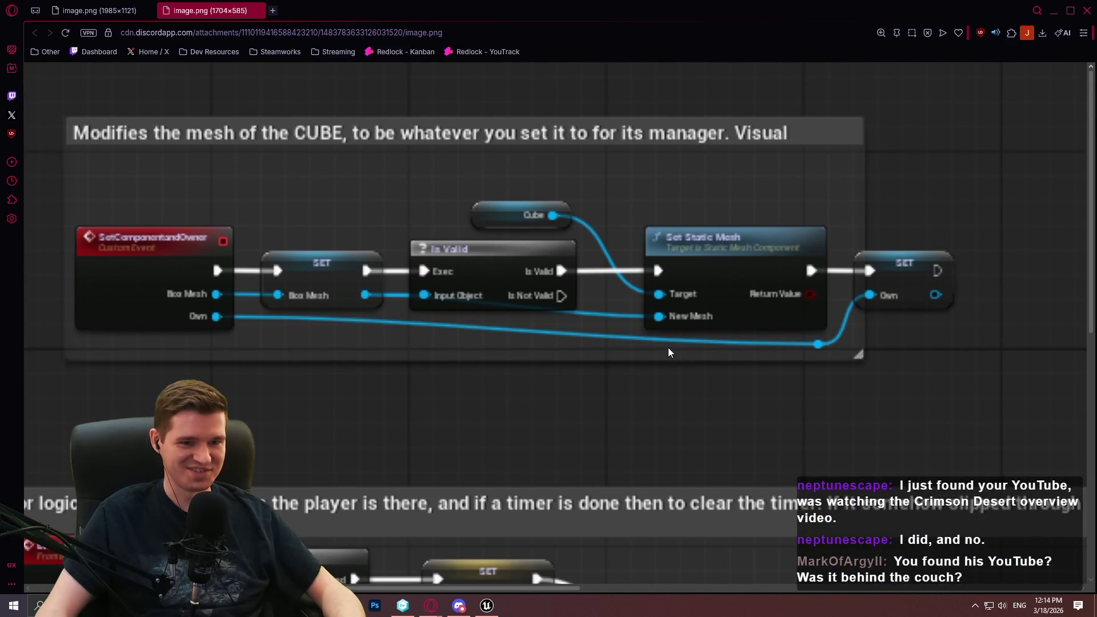
scroll(657, 337, "down", 2)
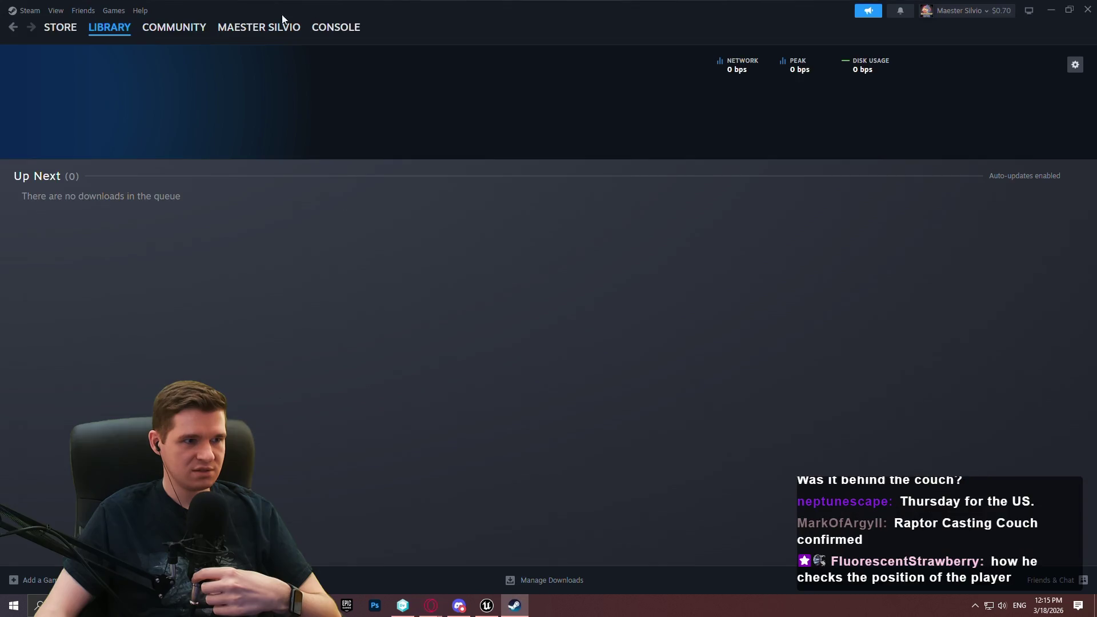
Step: Open the Crimson Desert store page from Steam's Featured top sellers, passing the age check
mouse_move(60, 27)
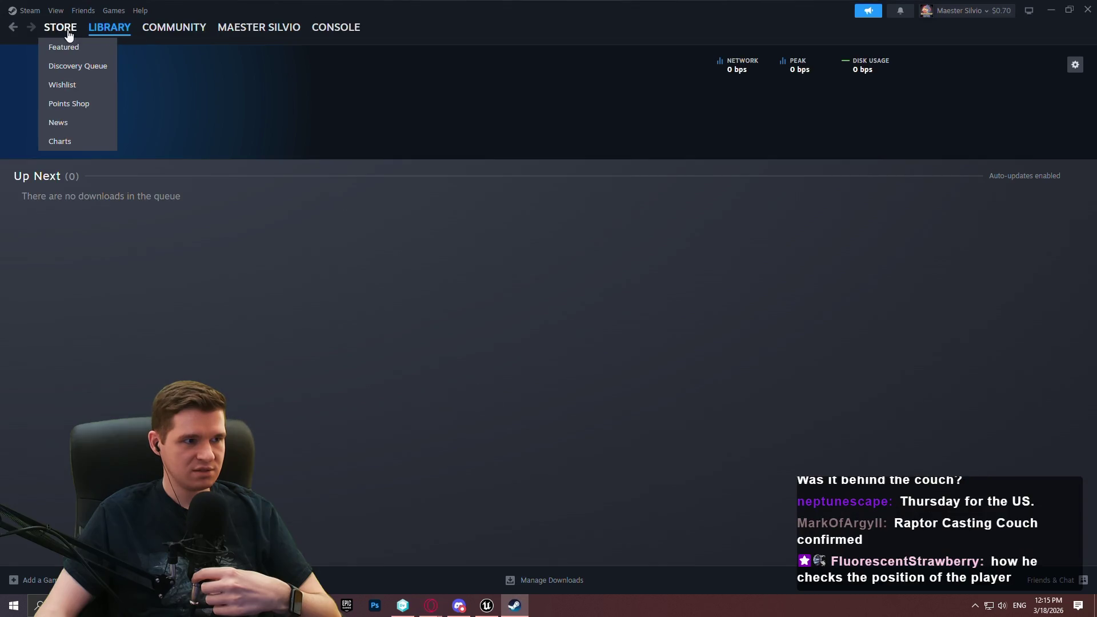
left_click(64, 46)
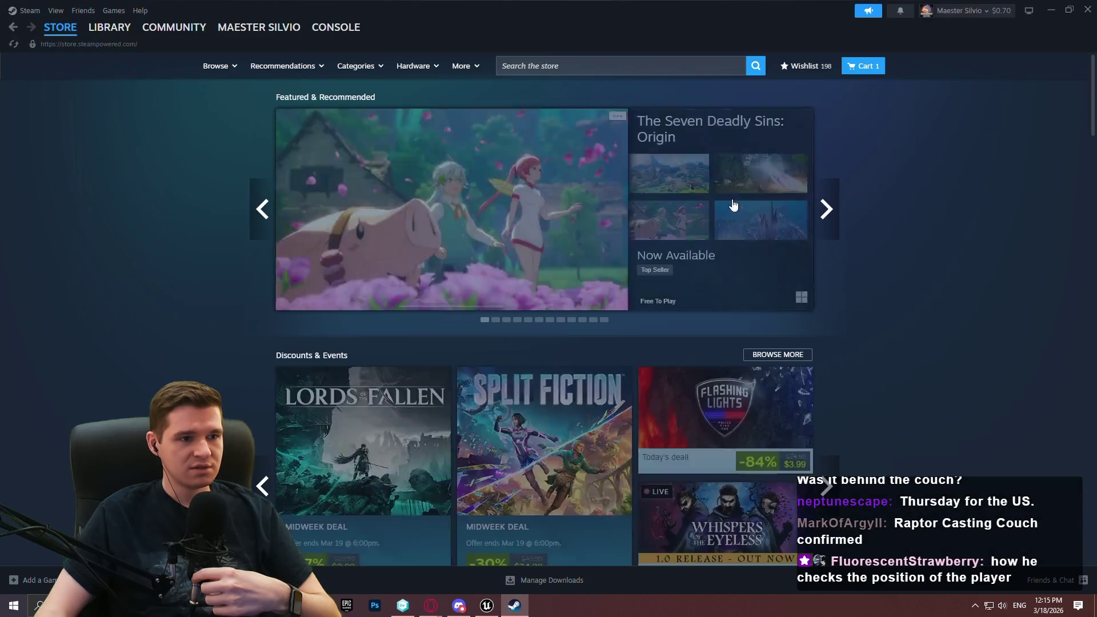
scroll(1022, 324, "down", 10)
scroll(962, 252, "down", 10)
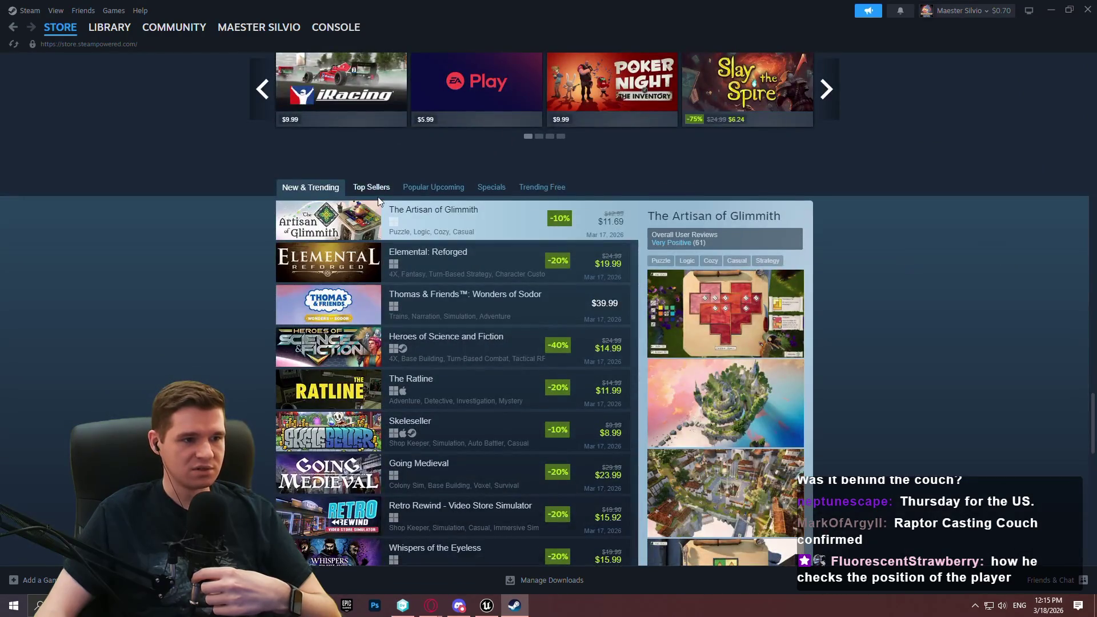
left_click(368, 187)
left_click(476, 255)
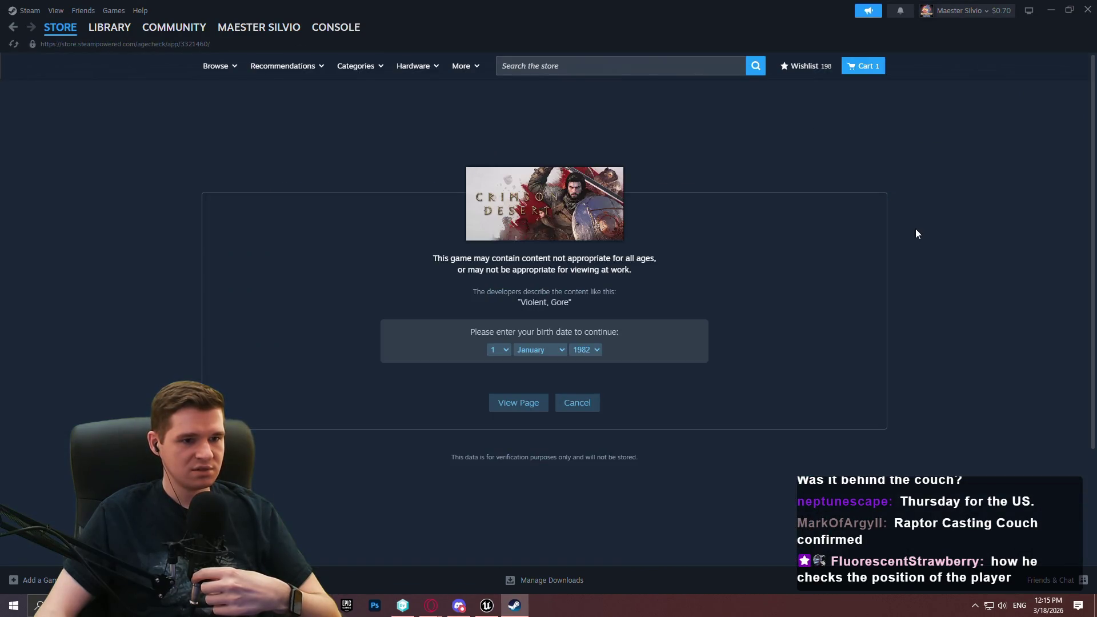
left_click(529, 404)
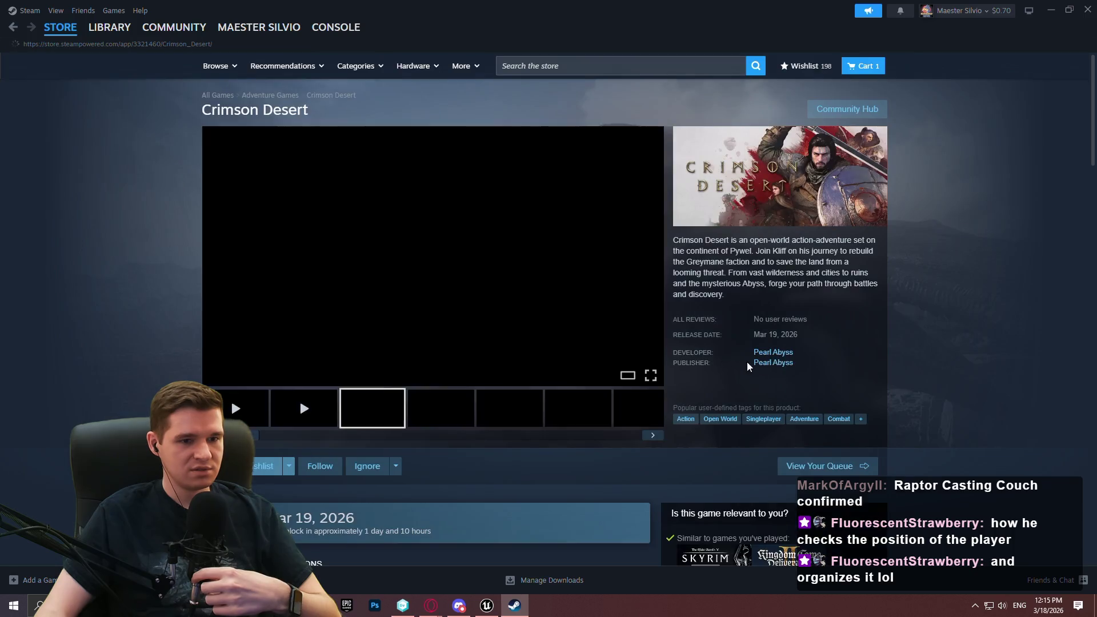
Step: Browse the Crimson Desert page and its combat screenshots in the lightbox, then close Steam
scroll(483, 383, "down", 1)
scroll(482, 387, "down", 1)
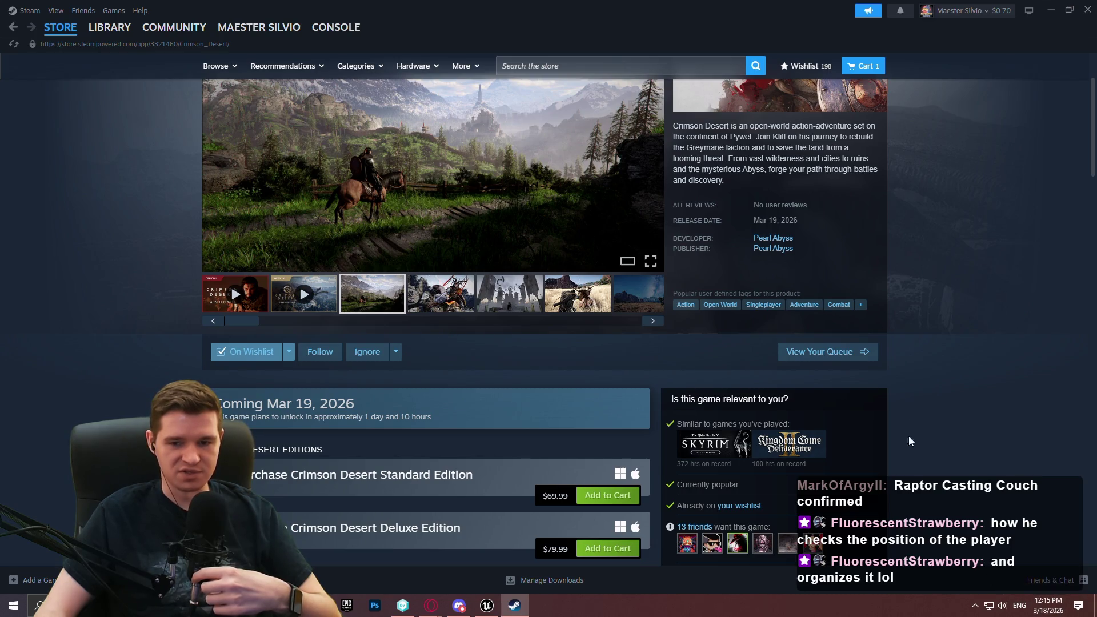
scroll(904, 316, "up", 2)
scroll(607, 311, "down", 3)
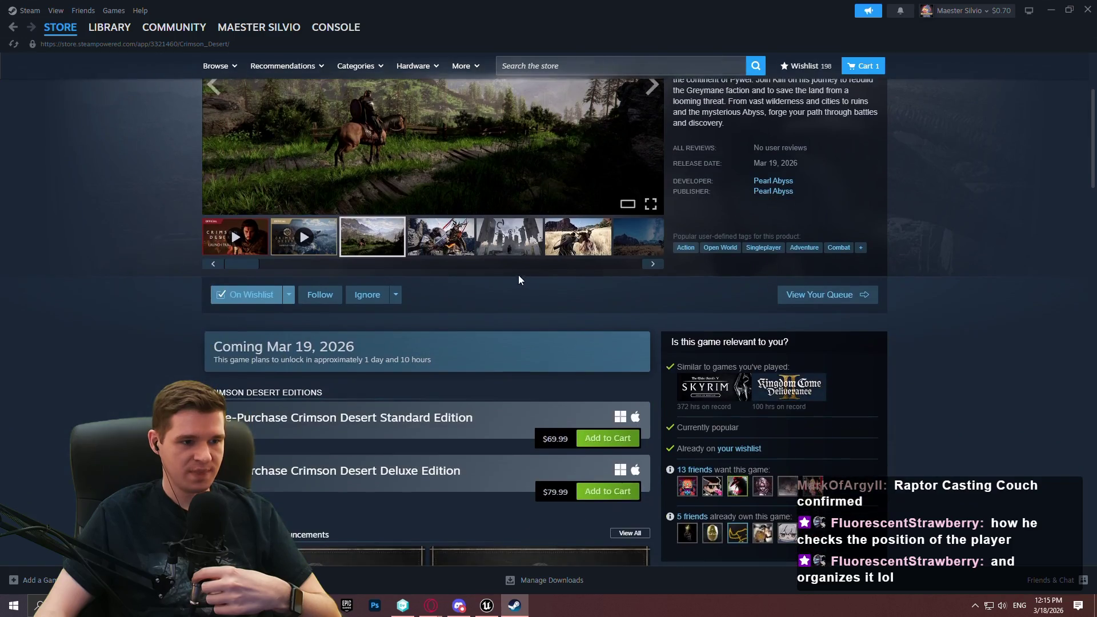
scroll(151, 269, "up", 3)
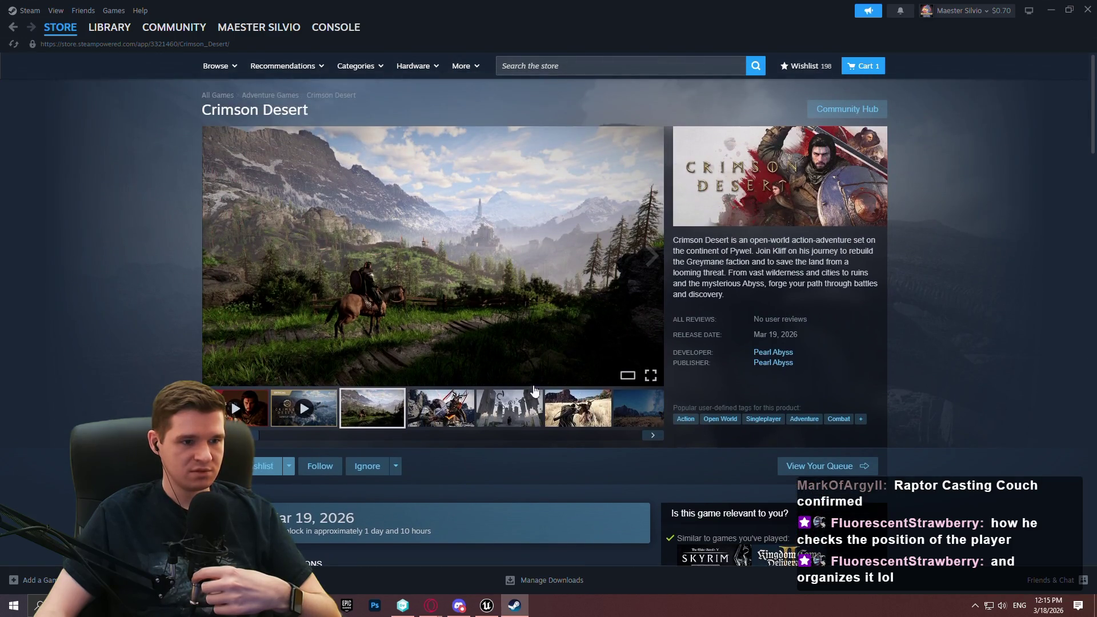
left_click(438, 413)
left_click(461, 282)
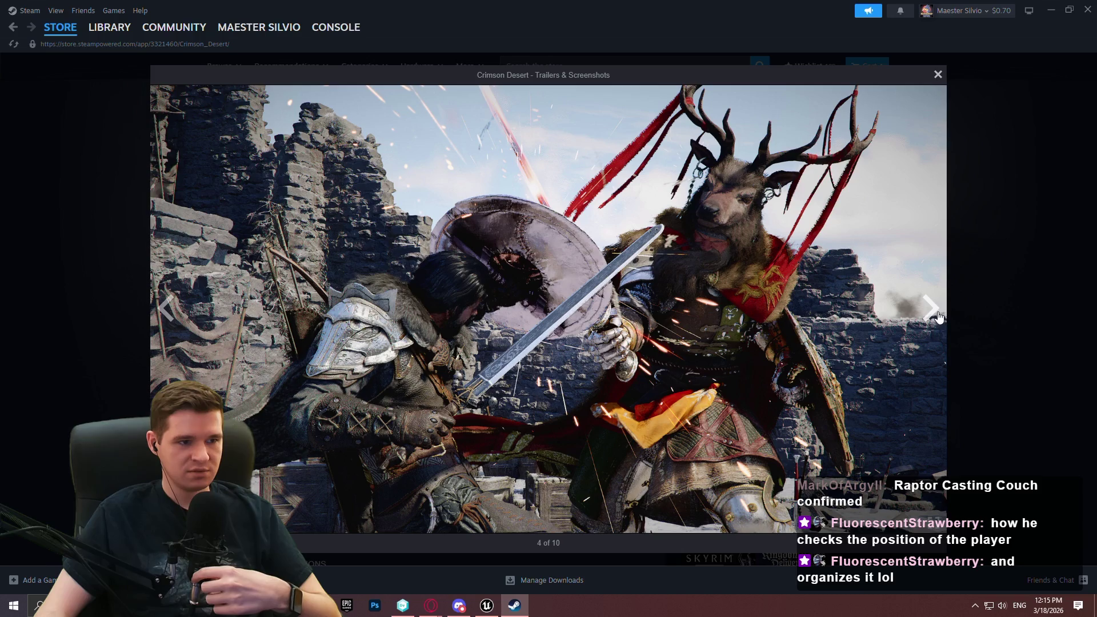
left_click(935, 316)
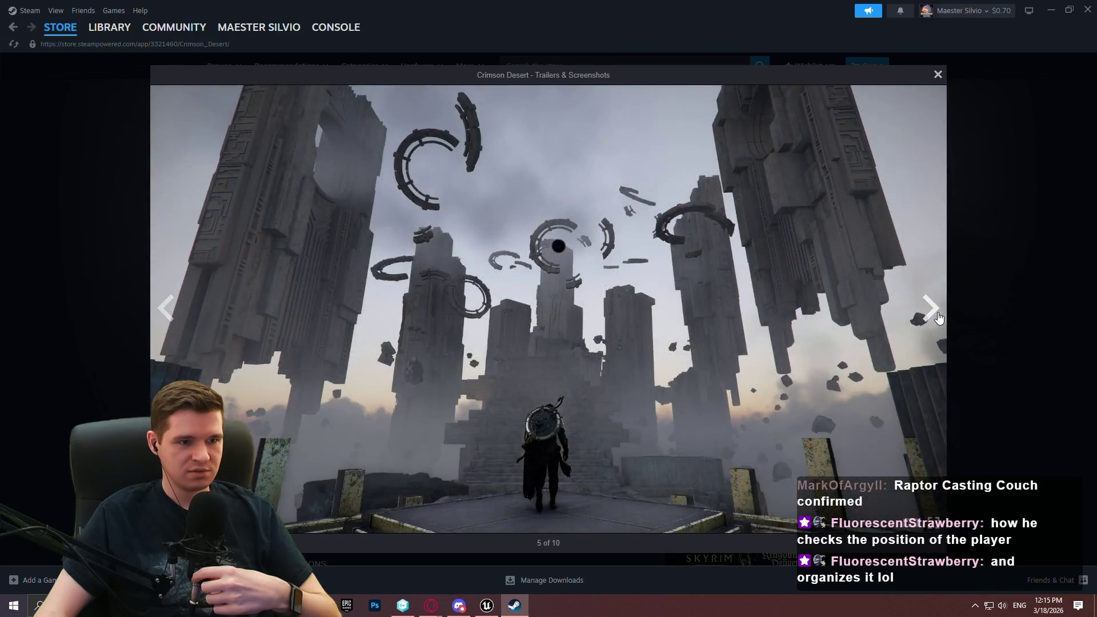
left_click(938, 318)
left_click(1020, 286)
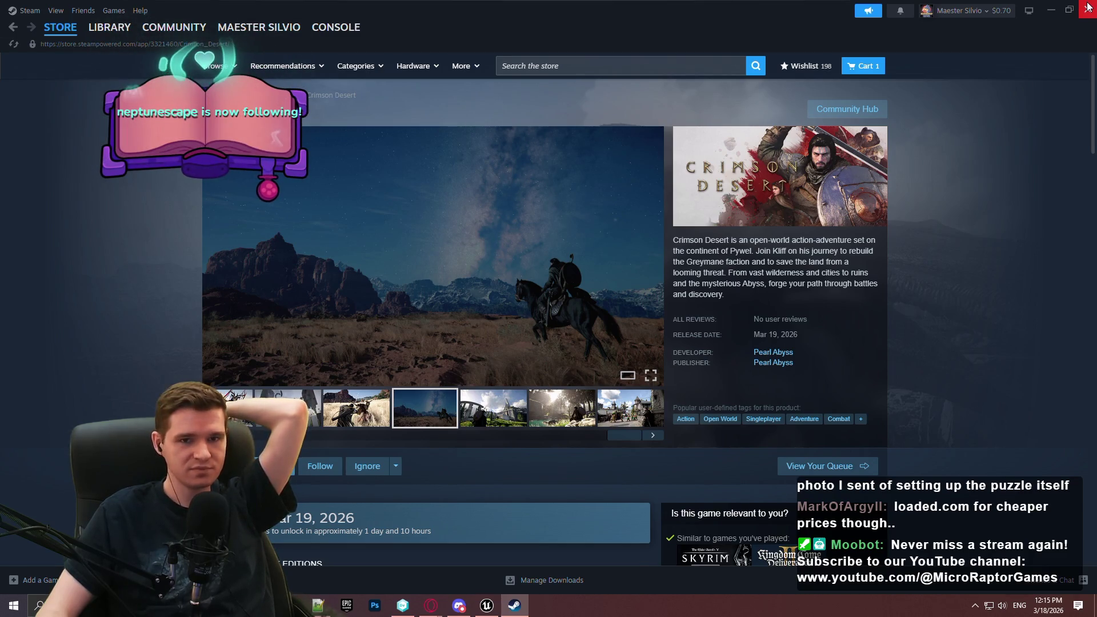
left_click(1087, 7)
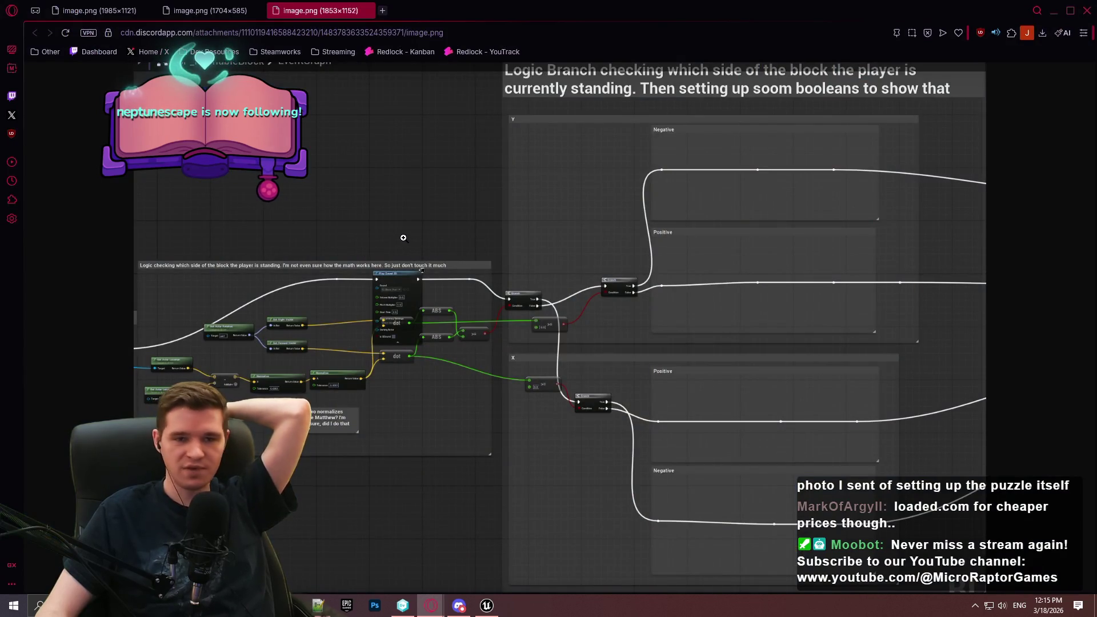
Step: View the player-side-check Blueprint screenshot at full size, zoomed to 125%, panning across it
left_click(543, 323)
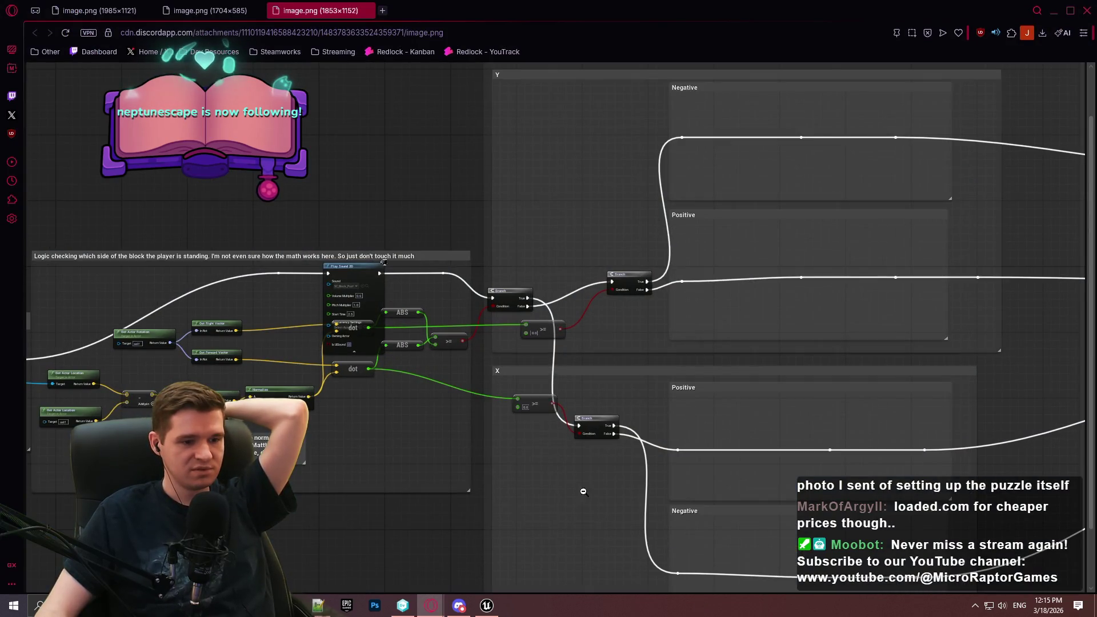
scroll(342, 354, "down", 1)
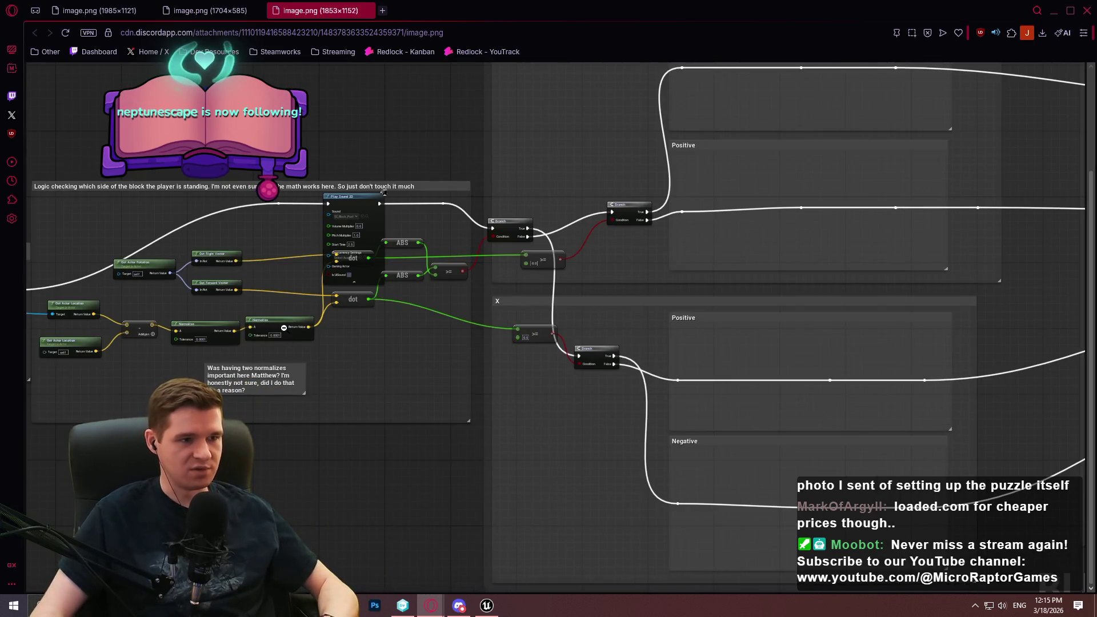
key("ctrl+plus")
key("ctrl+plus")
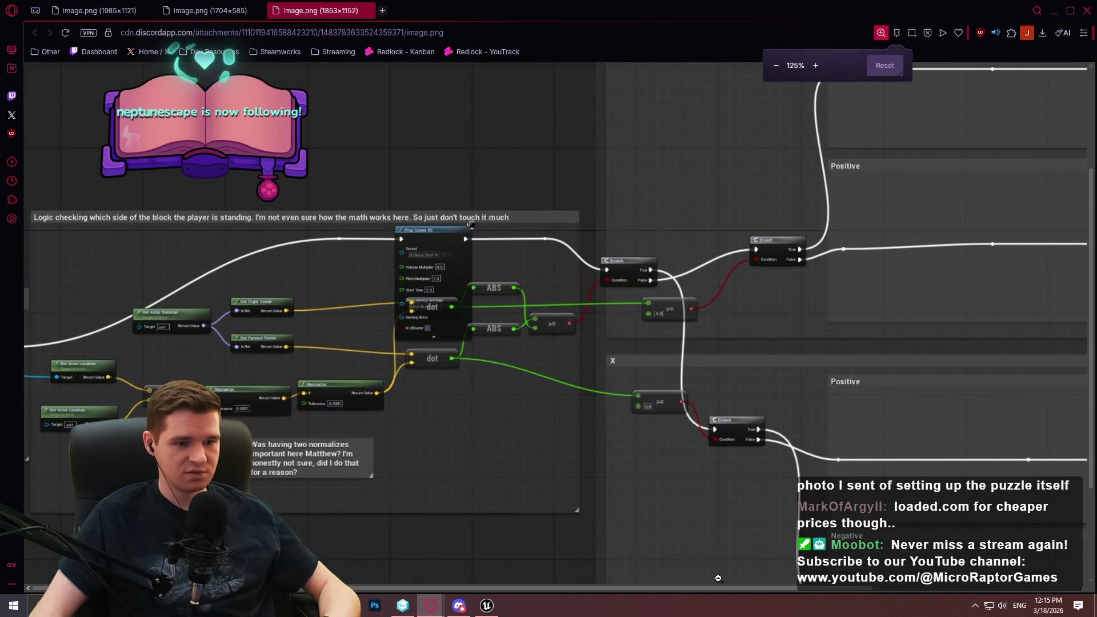
scroll(718, 578, "right", 4)
scroll(836, 302, "up", 1)
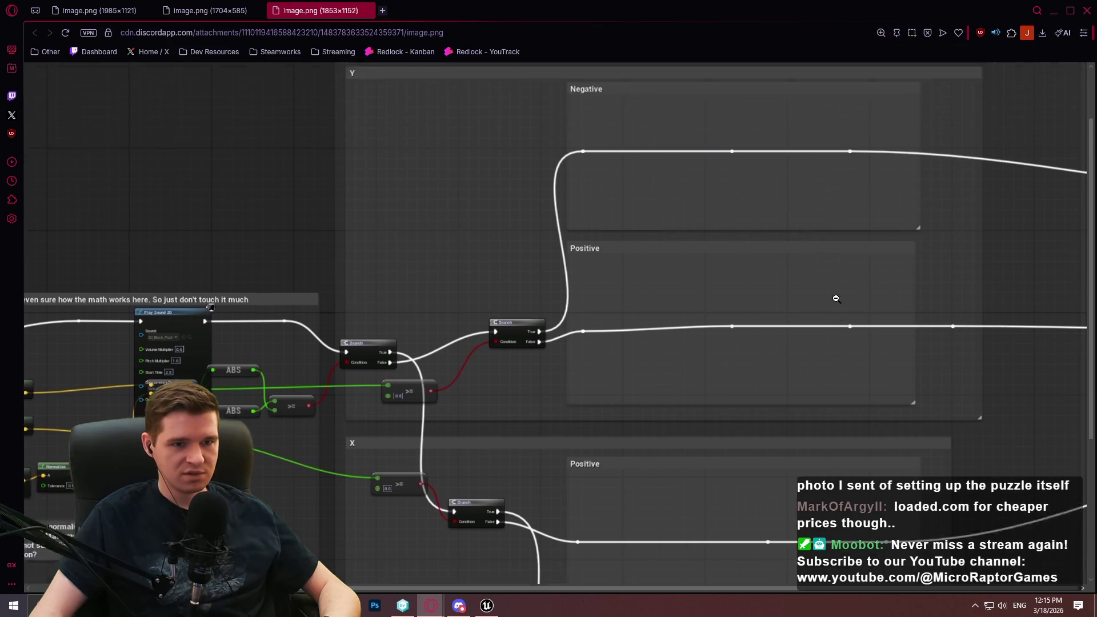
scroll(835, 302, "up", 1)
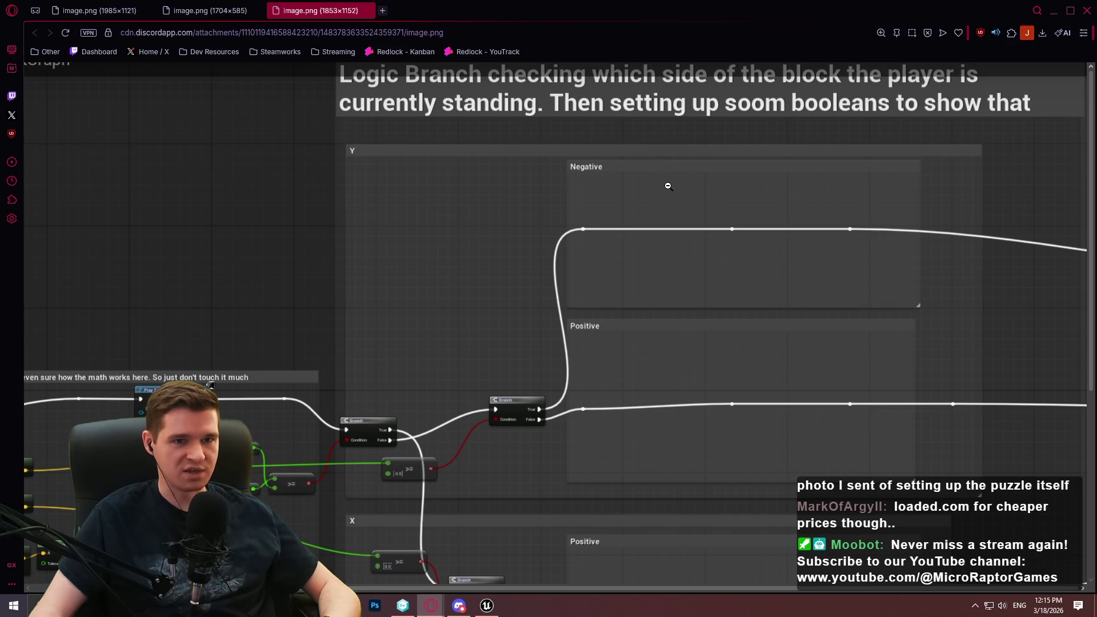
scroll(483, 314, "down", 1)
scroll(480, 308, "up", 1)
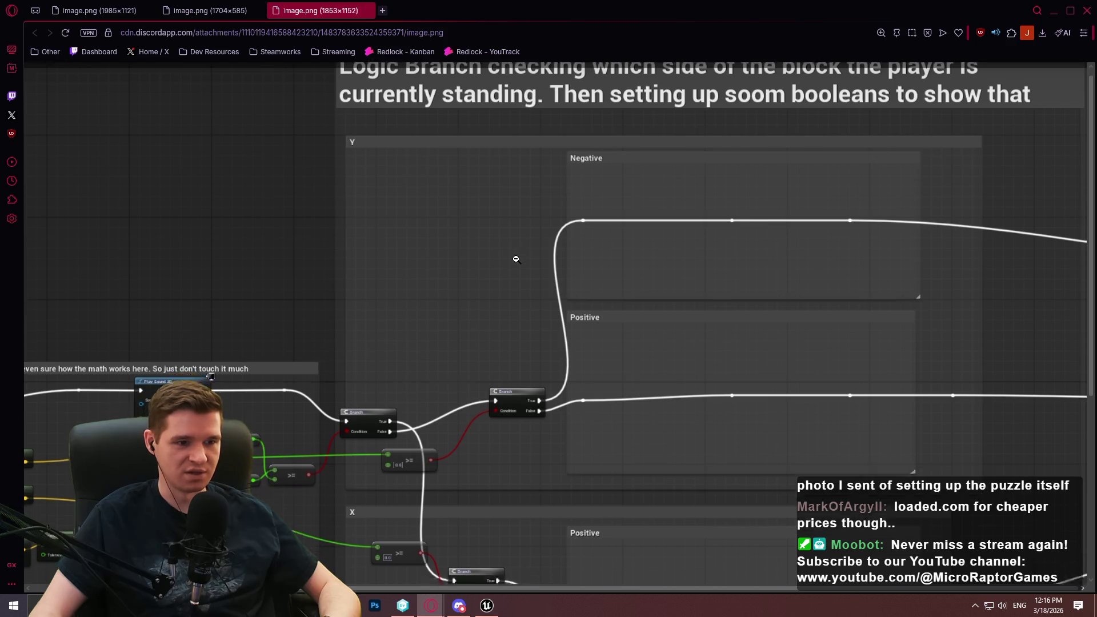
scroll(517, 254, "down", 3)
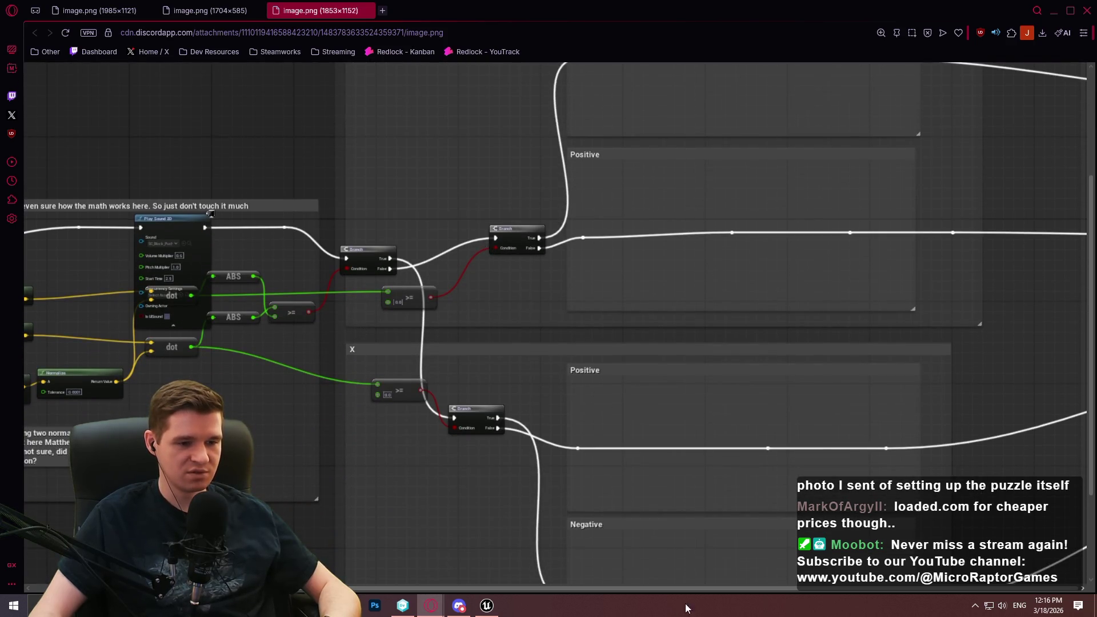
left_click_drag(698, 592, 466, 598)
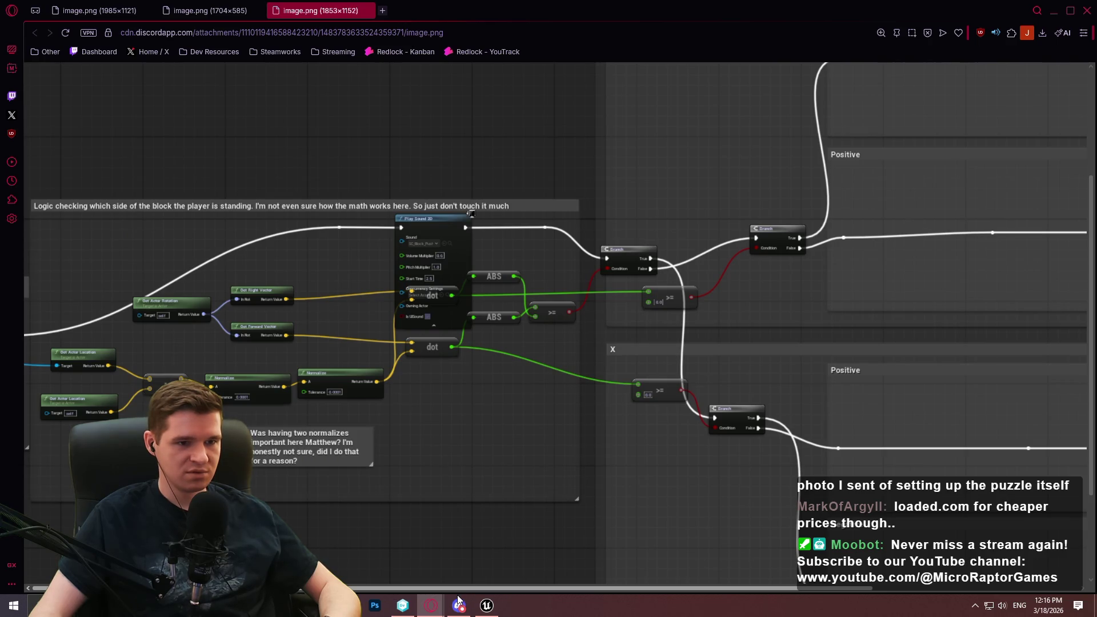
mouse_move(458, 596)
left_mouse_down()
mouse_move(581, 596)
mouse_move(396, 584)
mouse_move(656, 574)
mouse_move(413, 561)
left_mouse_up()
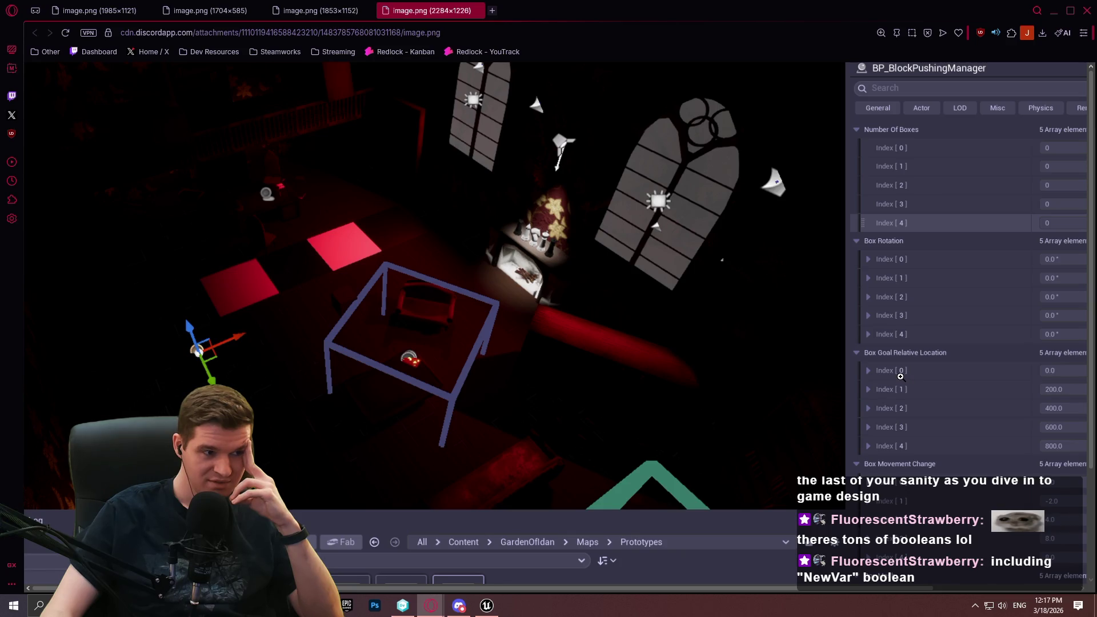
scroll(972, 348, "down", 2)
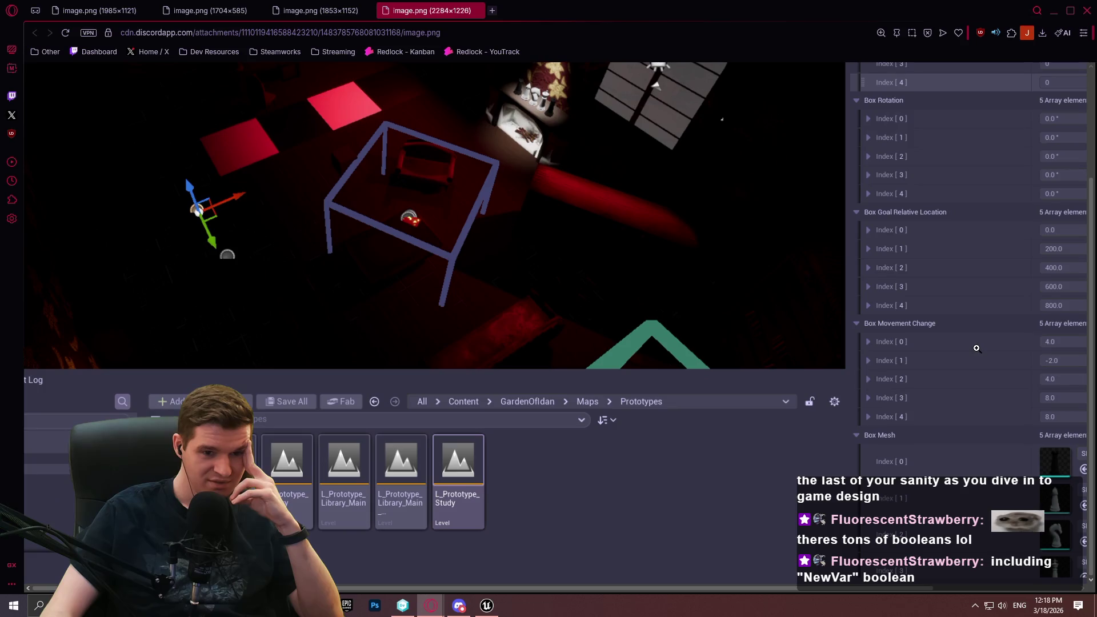
scroll(976, 346, "up", 2)
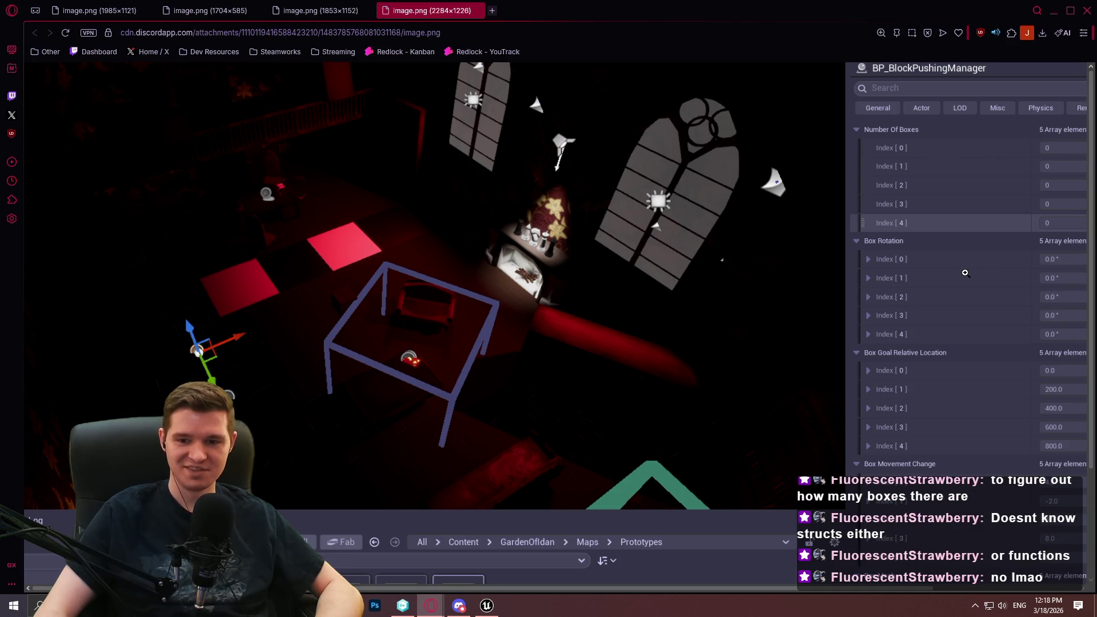
scroll(966, 269, "down", 2)
scroll(945, 308, "up", 2)
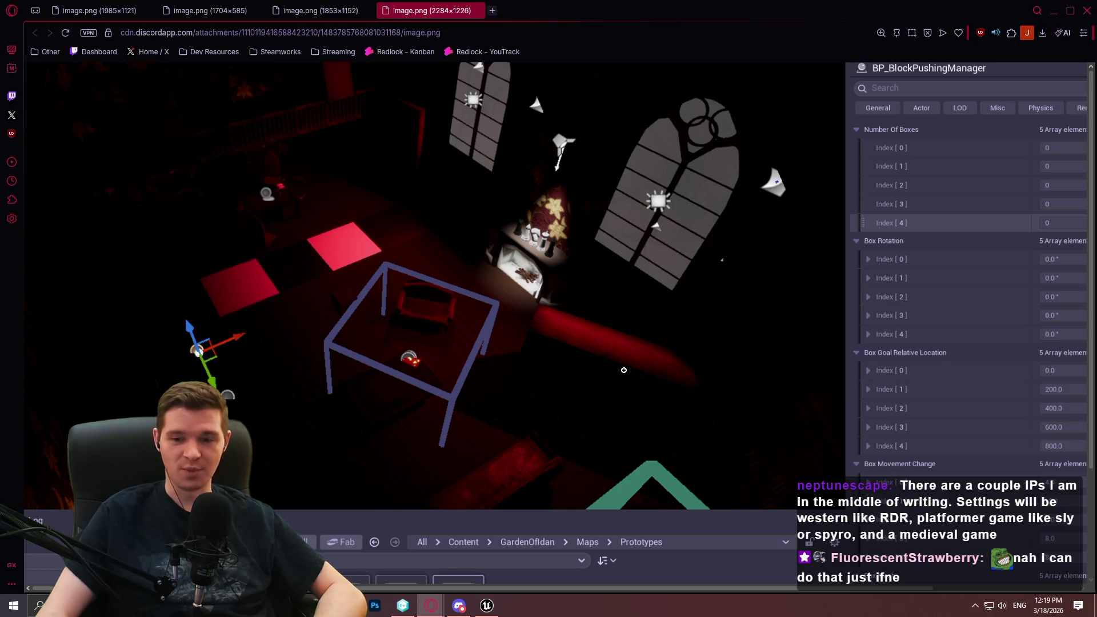
left_click(297, 7)
Step: Open the first screenshot and fit the whole Left/Right movement graph in the window
left_click(100, 10)
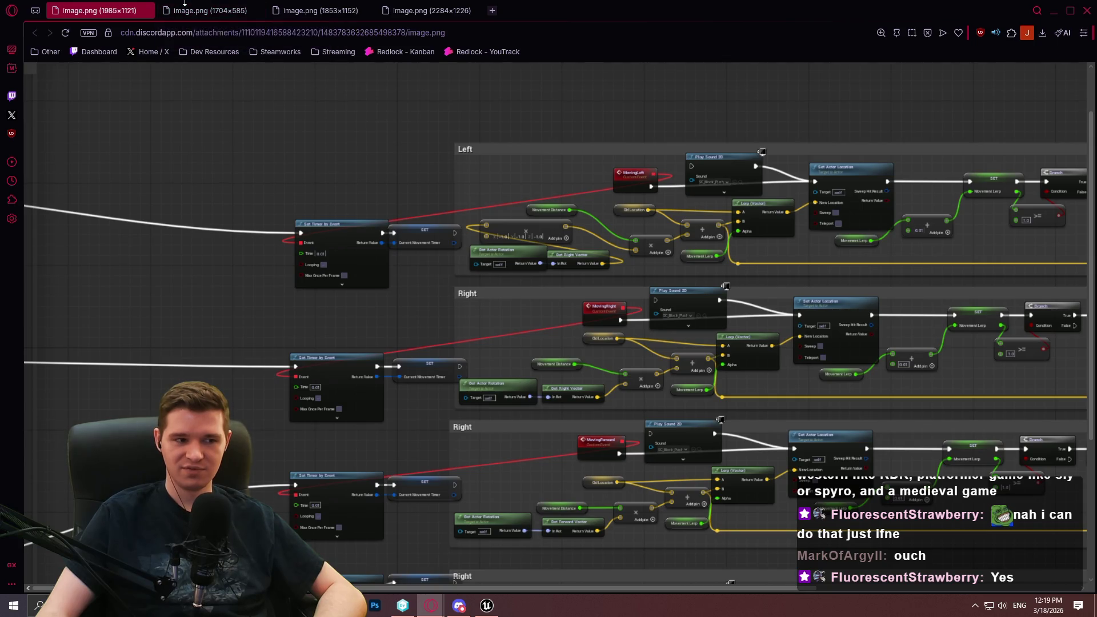
scroll(262, 200, "down", 4)
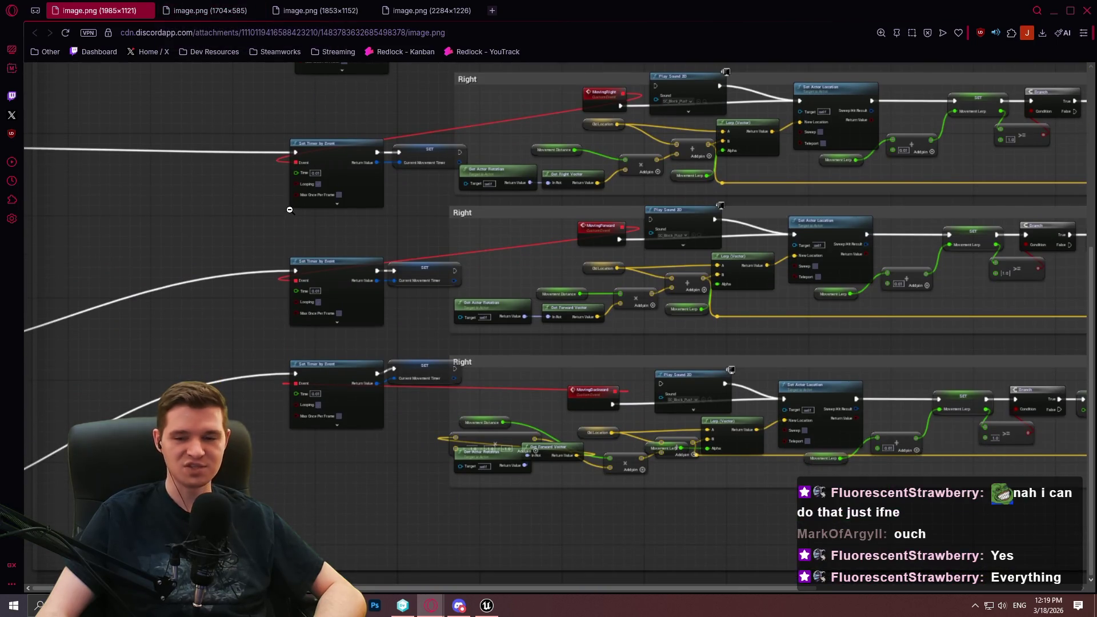
left_click(290, 210)
left_click(318, 215)
left_click(318, 216)
scroll(321, 171, "down", 3, "ctrl")
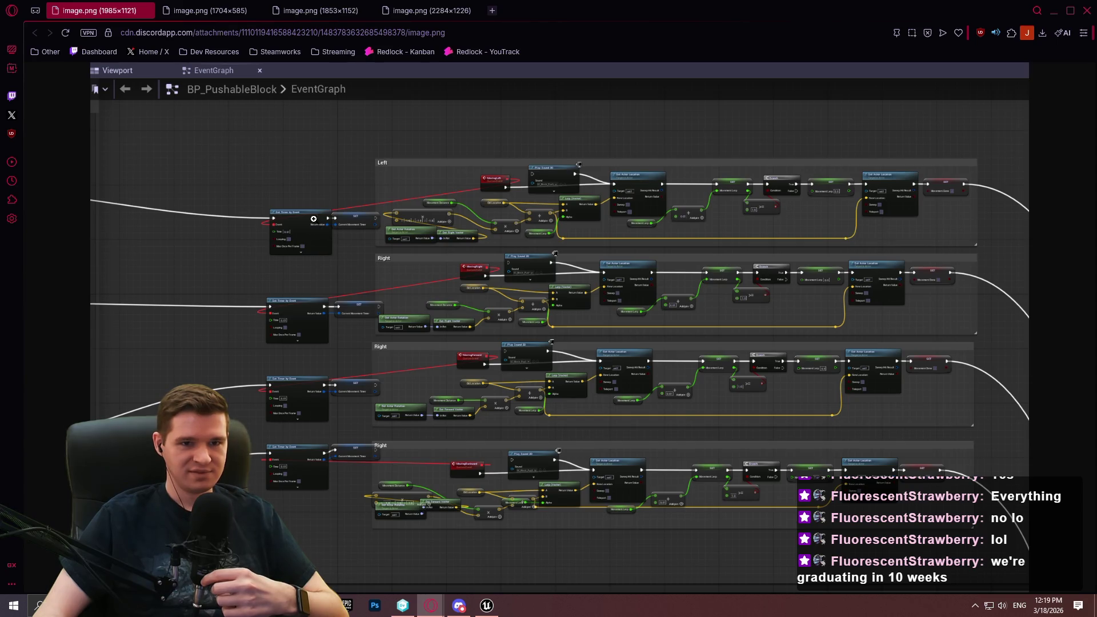
left_click(228, 15)
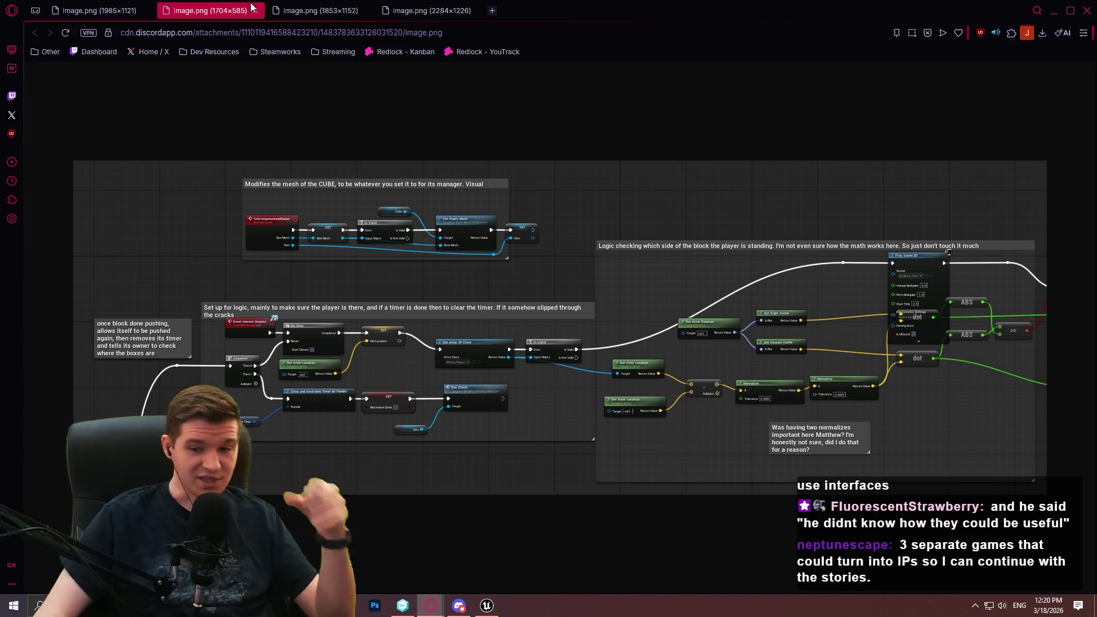
scroll(407, 475, "up", 3, "ctrl")
scroll(406, 479, "up", 4, "ctrl")
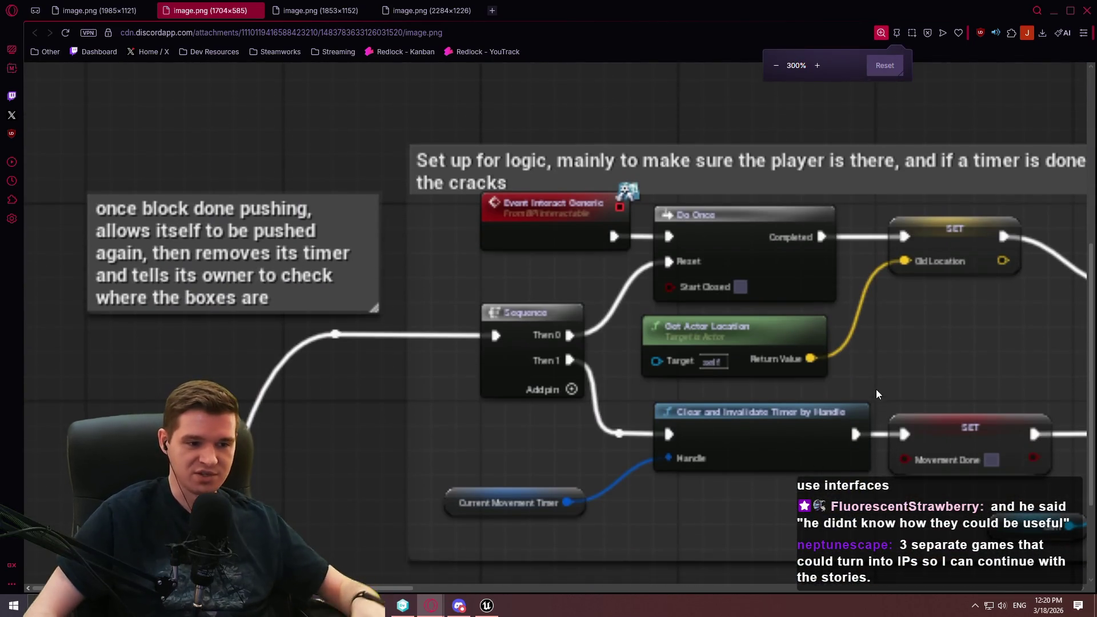
scroll(687, 343, "down", 1, "ctrl")
scroll(687, 339, "down", 6, "ctrl")
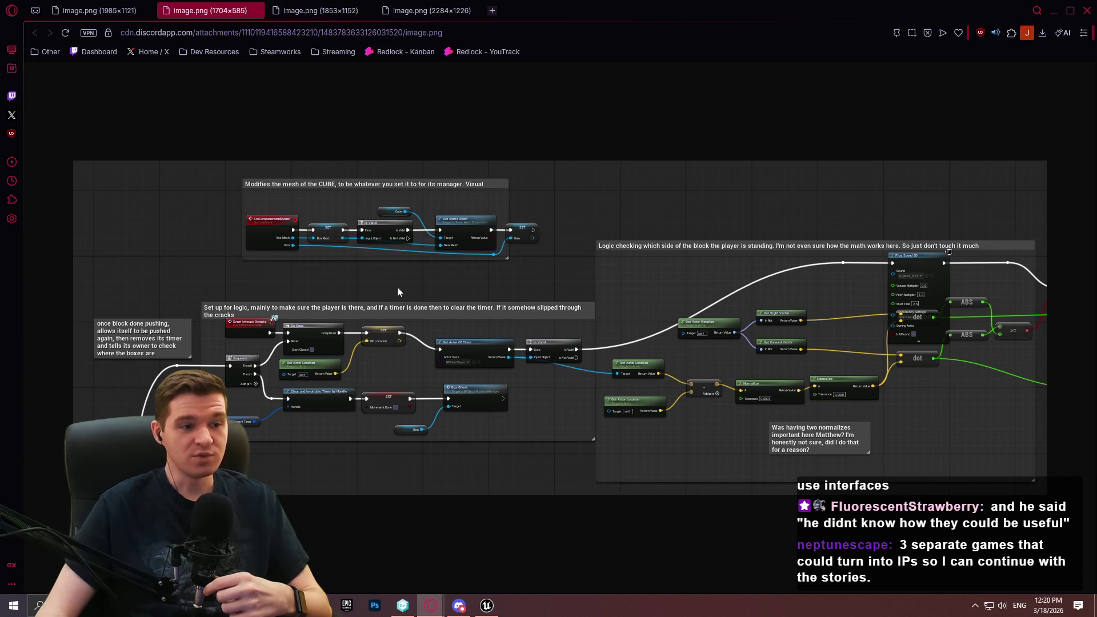
left_click(105, 10)
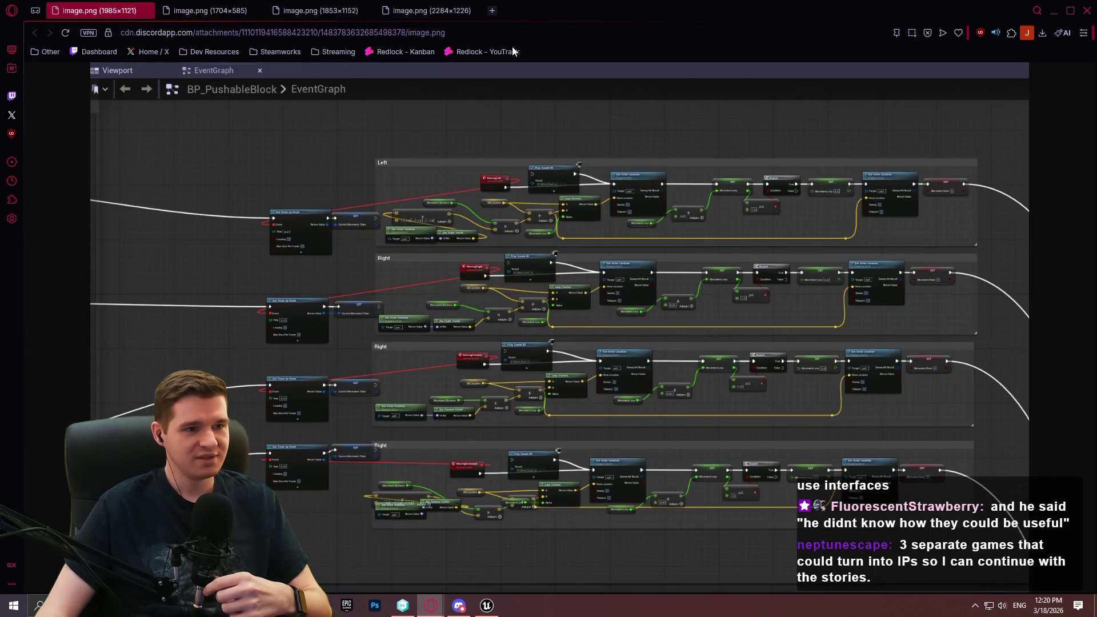
Step: Show the fourth screenshot with BP_BlockPushingManager's box settings, then minimize the browser
left_click(333, 16)
left_click(402, 11)
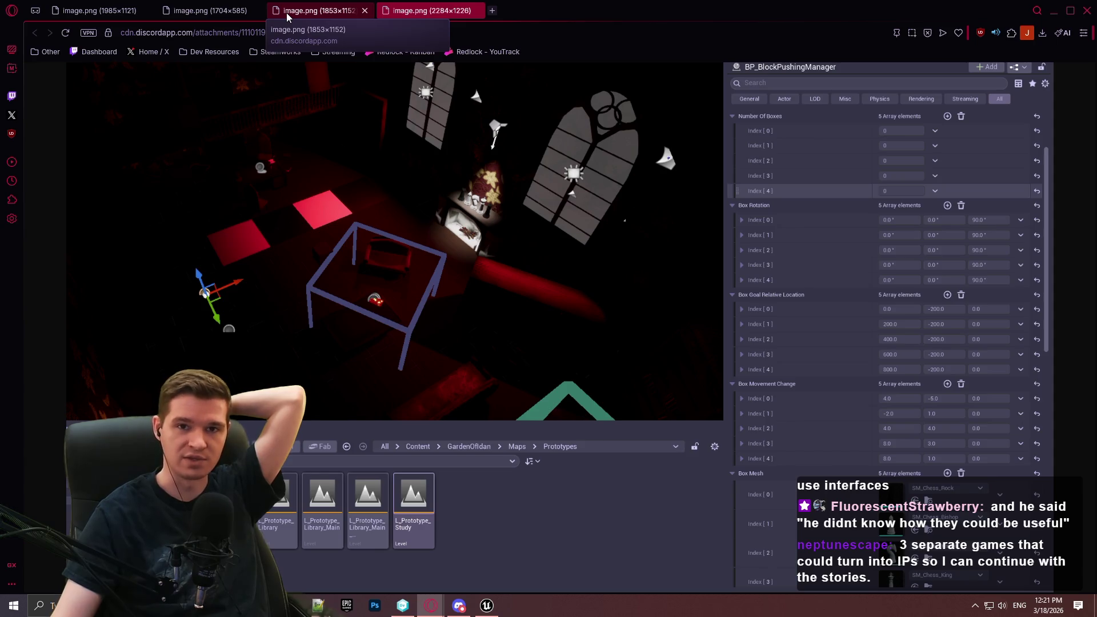
left_click(1054, 10)
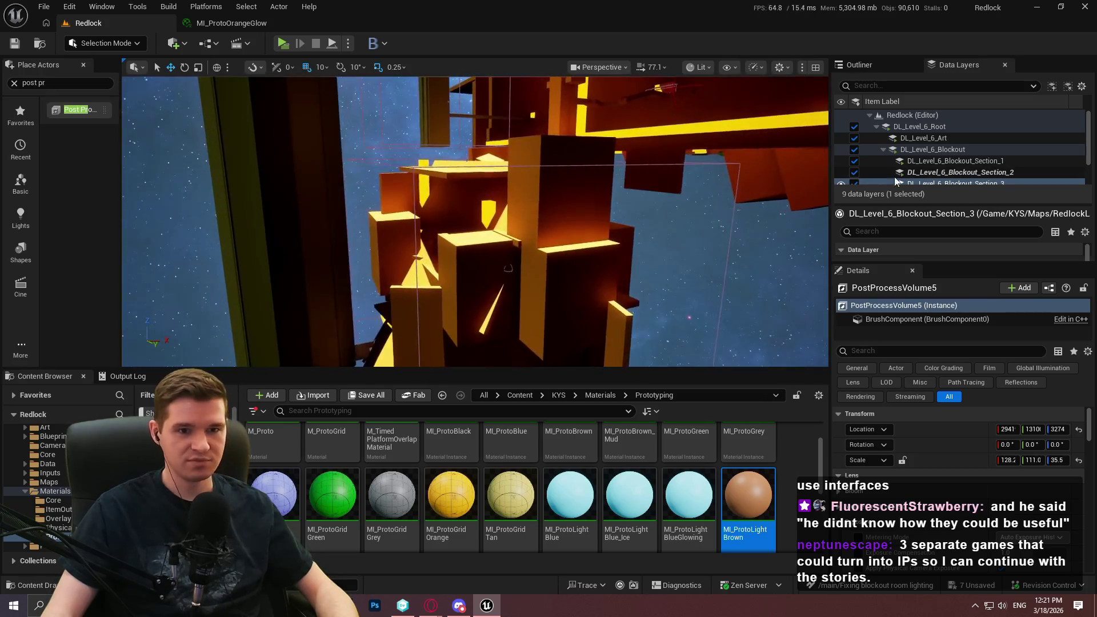
Step: Open P_PlatformingMechanics from KYS > Maps, saving the changed assets without checkout
scroll(474, 223, "down", 3)
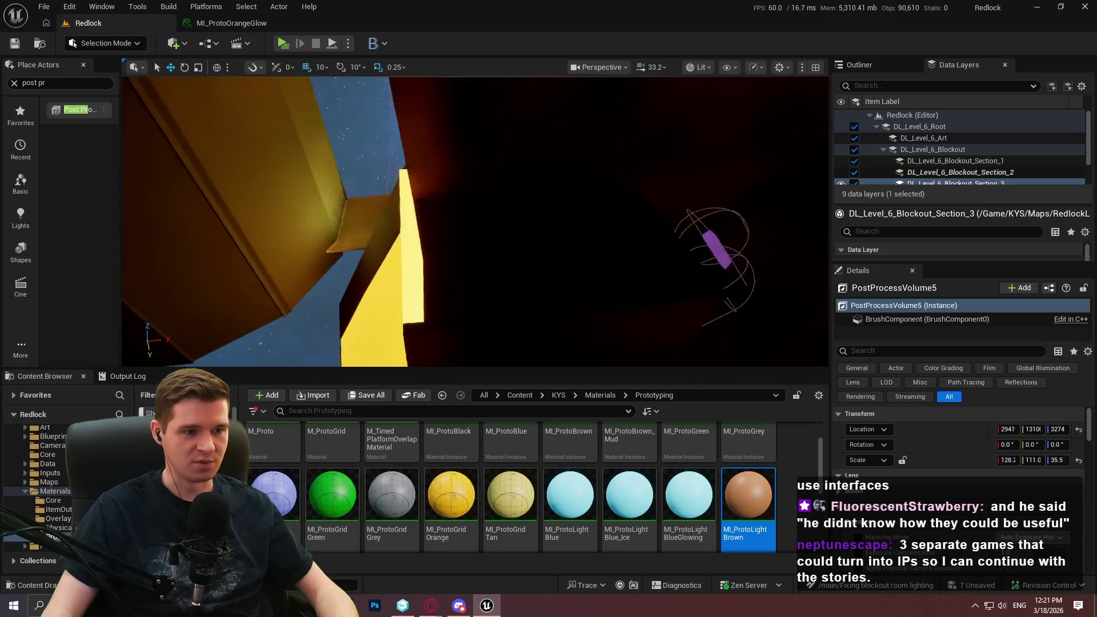
scroll(474, 223, "down", 1)
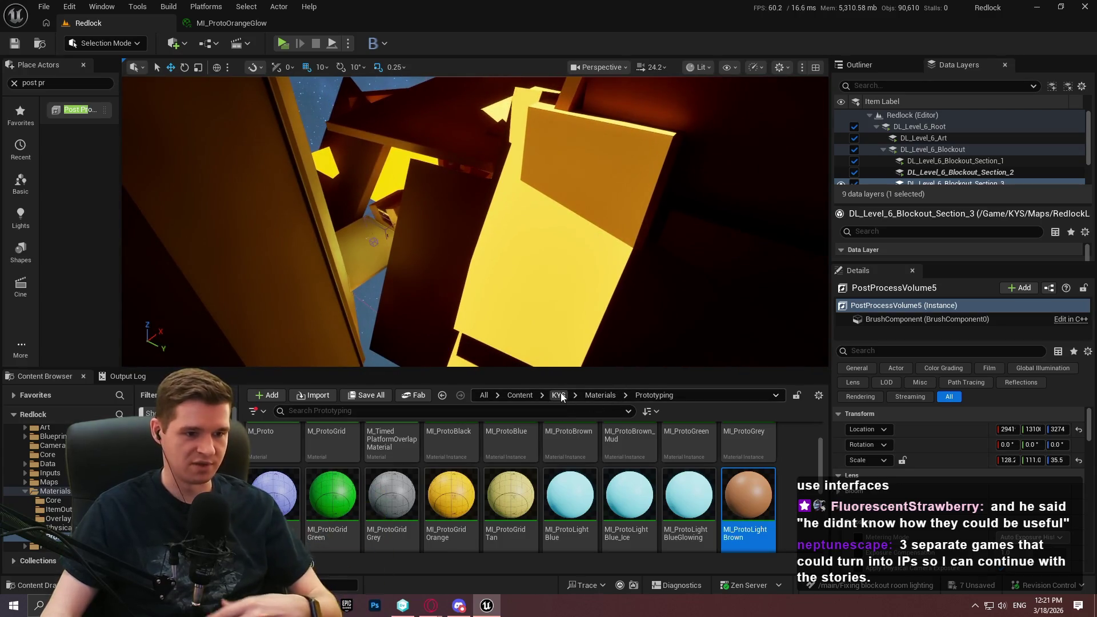
left_click(560, 396)
double_click(629, 451)
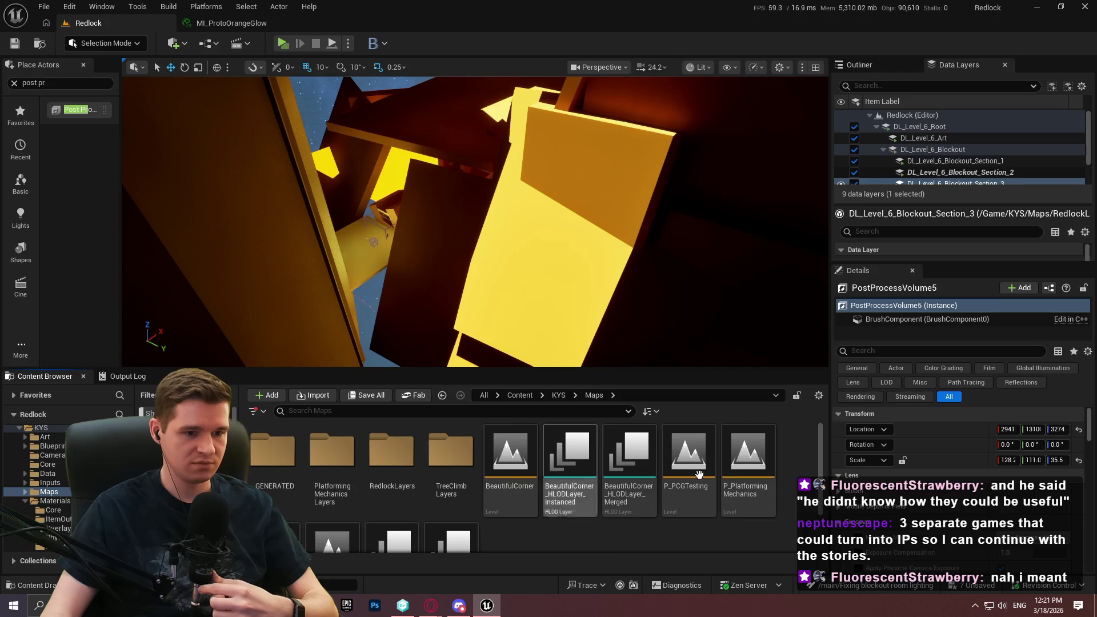
double_click(738, 471)
left_click(594, 432)
left_click(565, 432)
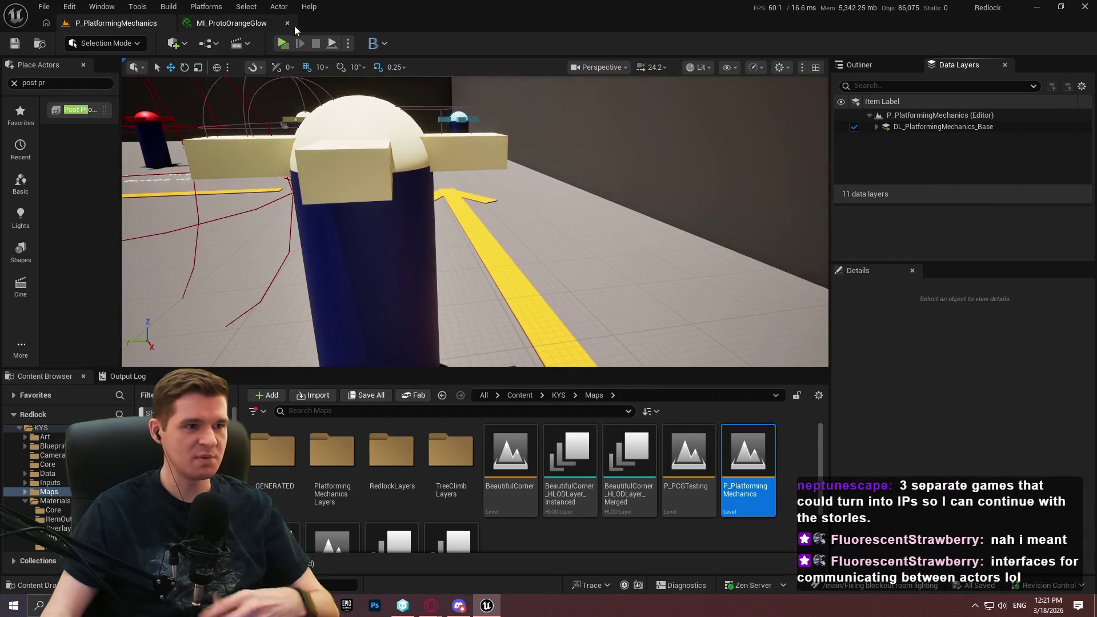
Step: Place BP_Platform_Spinning_WithArms from KYS/Blueprints/Platforms/Spinning on empty floor and focus it
scroll(474, 222, "down", 2)
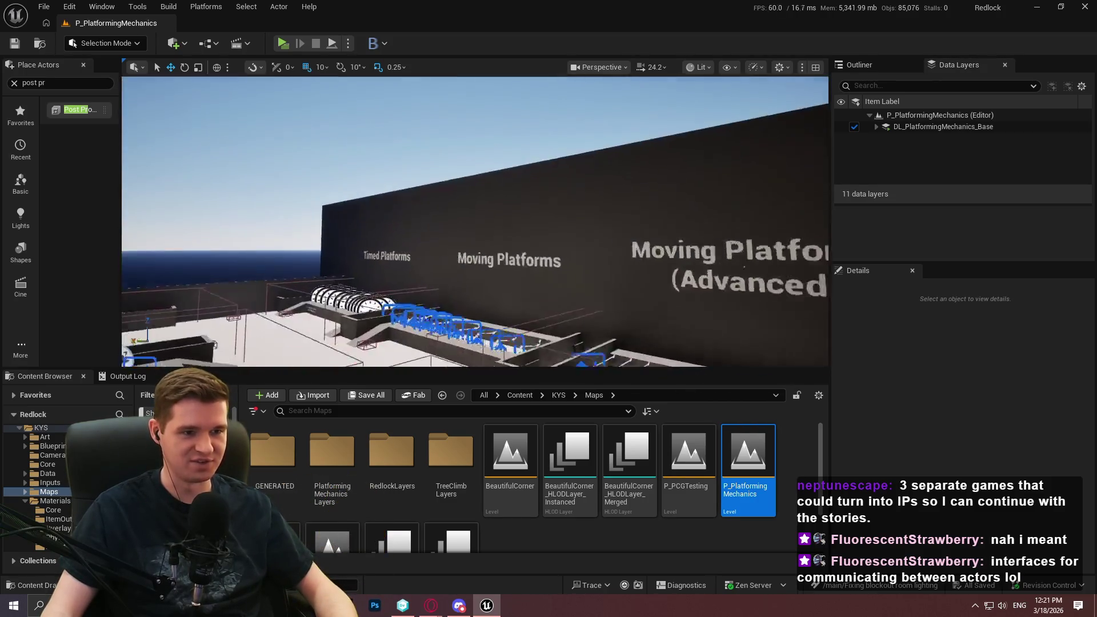
left_click_drag(475, 222, 474, 221)
scroll(474, 222, "down", 2)
left_click(519, 394)
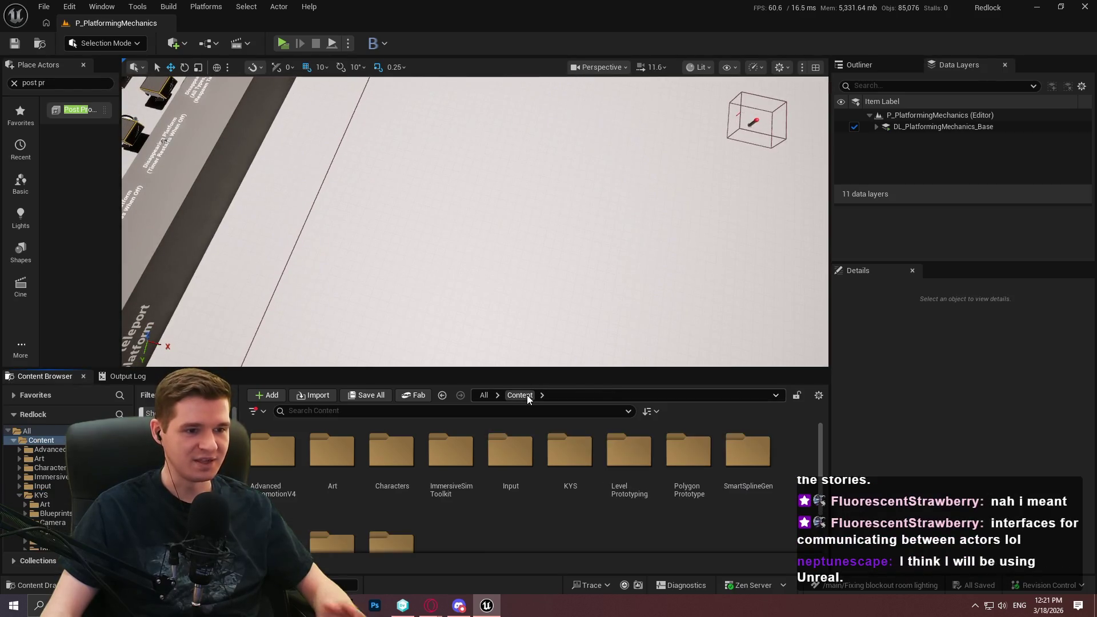
double_click(570, 475)
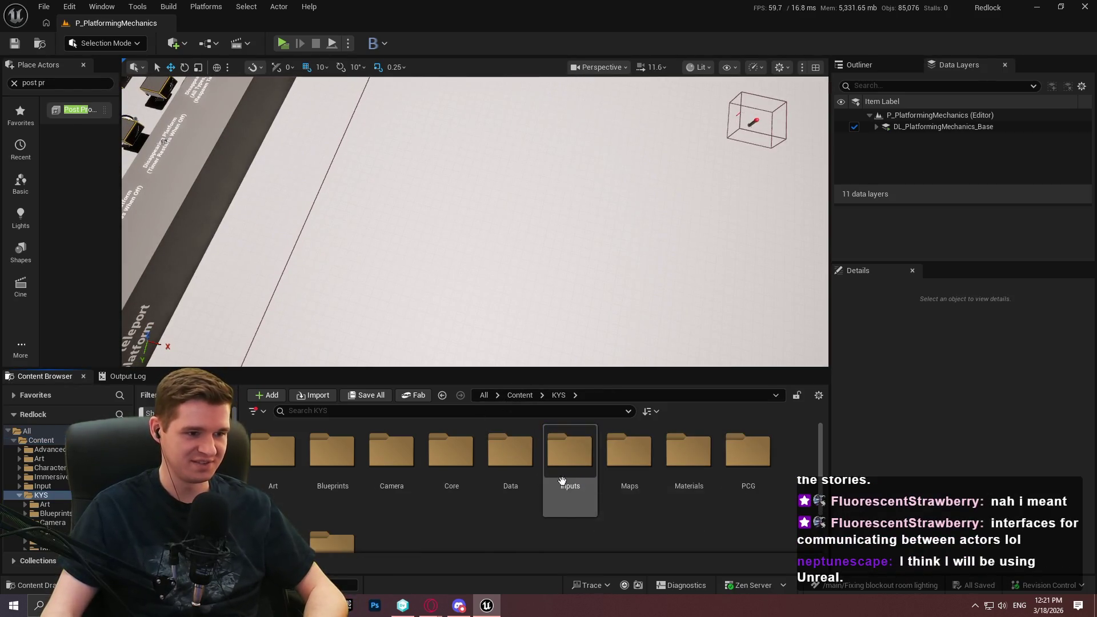
double_click(331, 457)
scroll(456, 474, "down", 2)
double_click(509, 454)
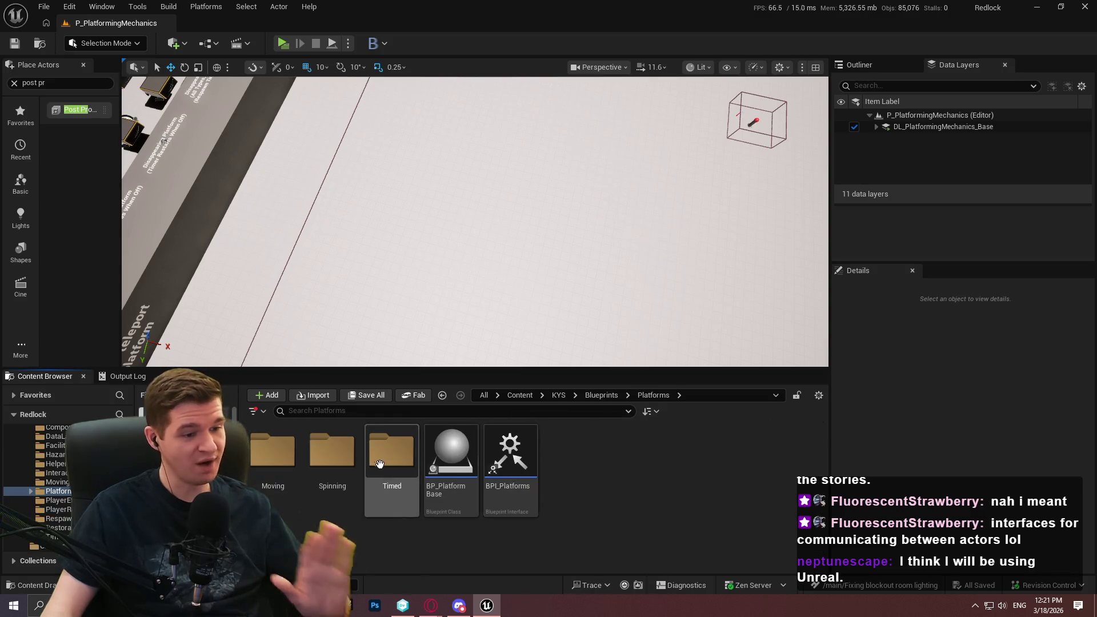
double_click(332, 451)
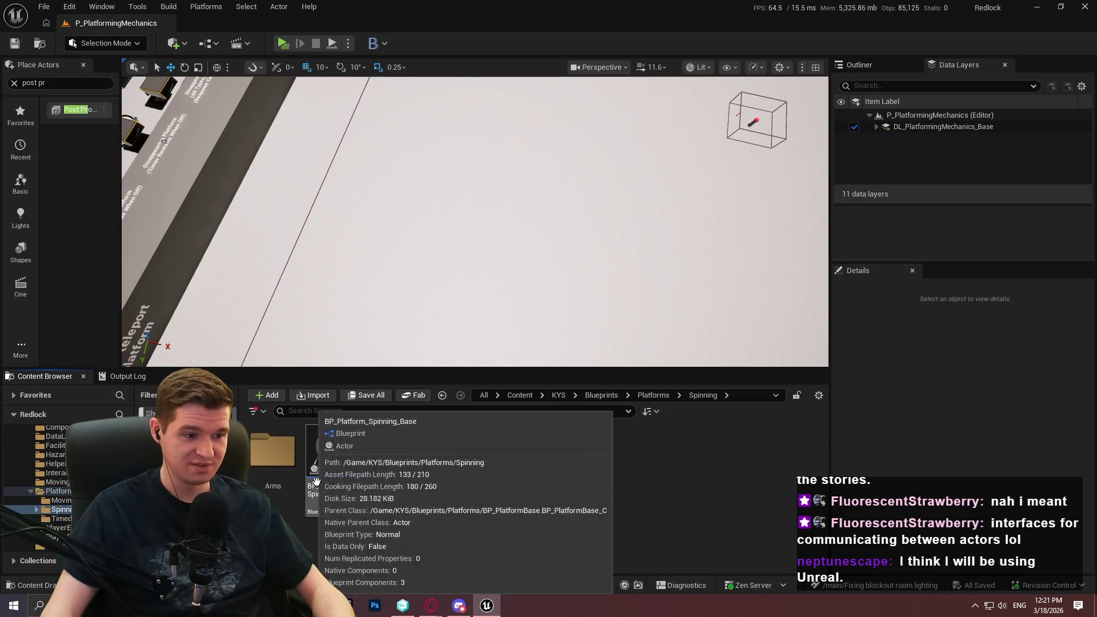
mouse_move(391, 452)
left_mouse_down()
mouse_move(563, 231)
mouse_move(542, 255)
mouse_move(519, 229)
mouse_move(514, 143)
left_mouse_up()
key("f")
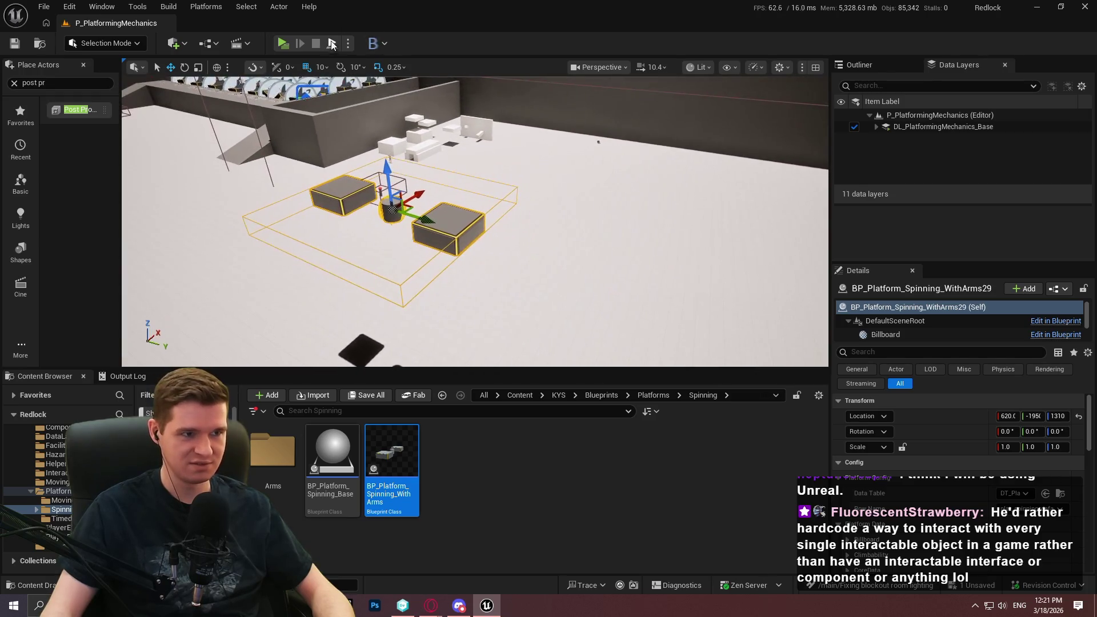
Step: Play-test the level briefly, dismissing the welcome message, then stop
key("alt+p")
left_click(475, 312)
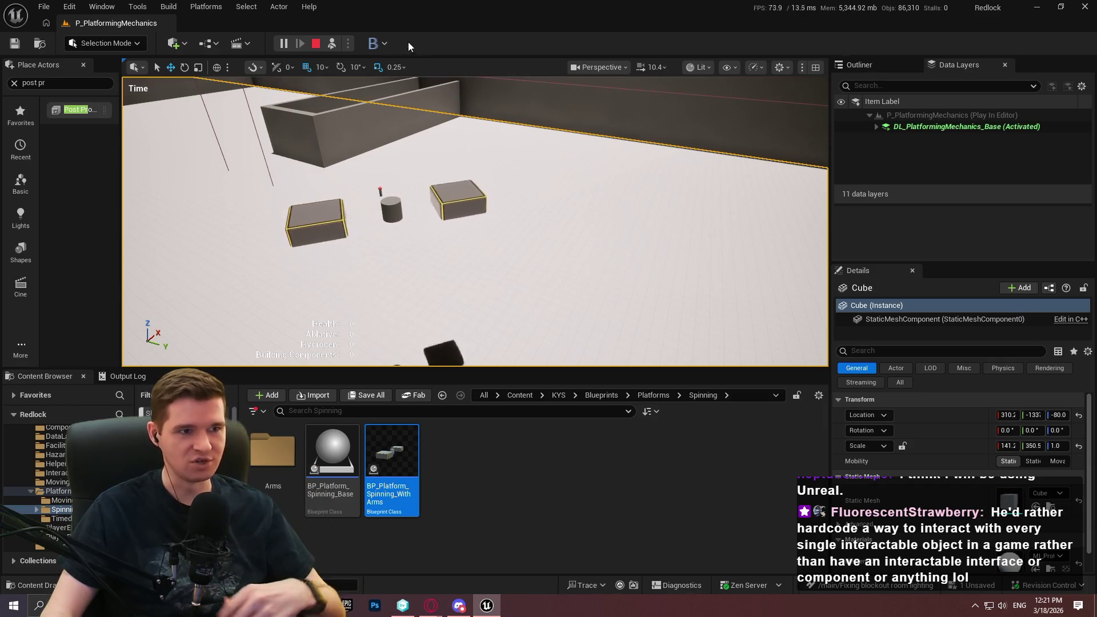
left_click(316, 44)
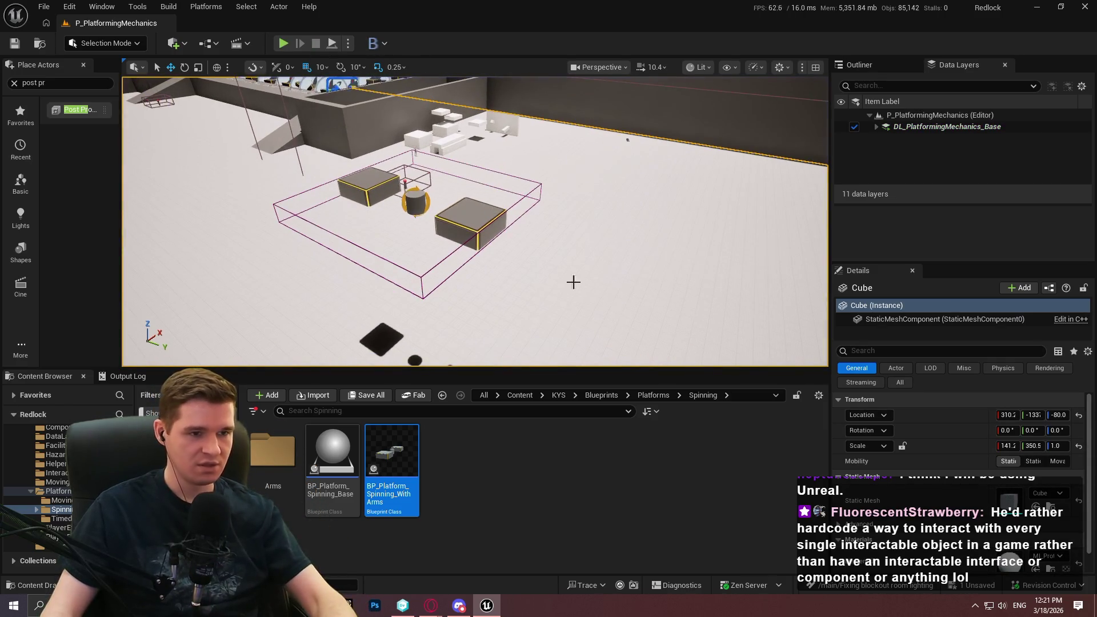
Step: Enlarge the viewport, reselect the spinning platform, and scroll Details to Platform Data
left_click_drag(520, 366, 520, 473)
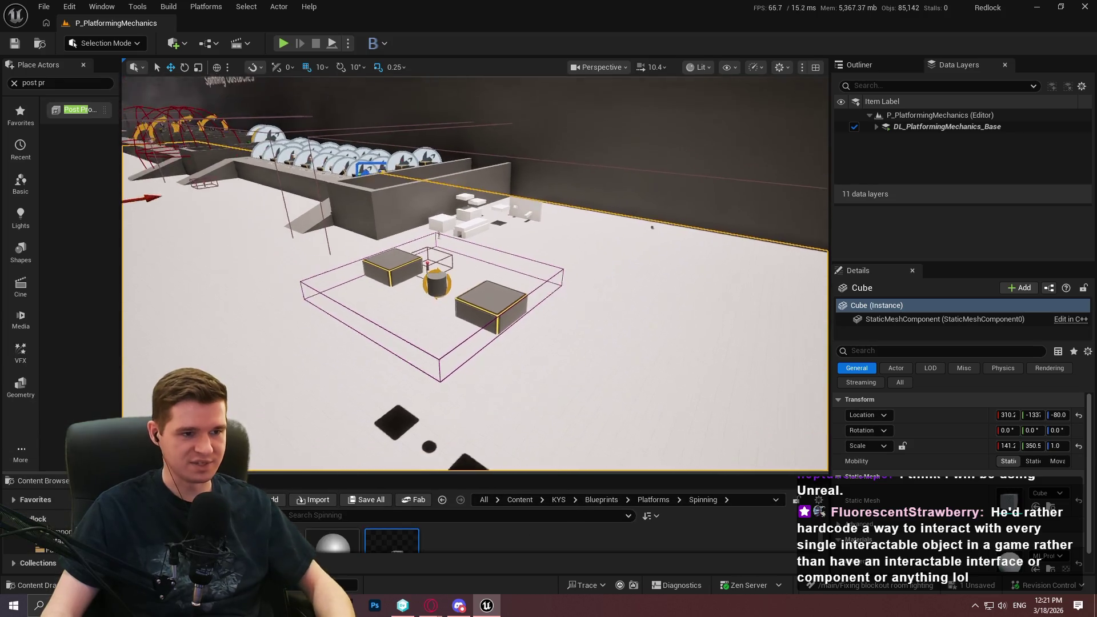
scroll(476, 274, "down", 4)
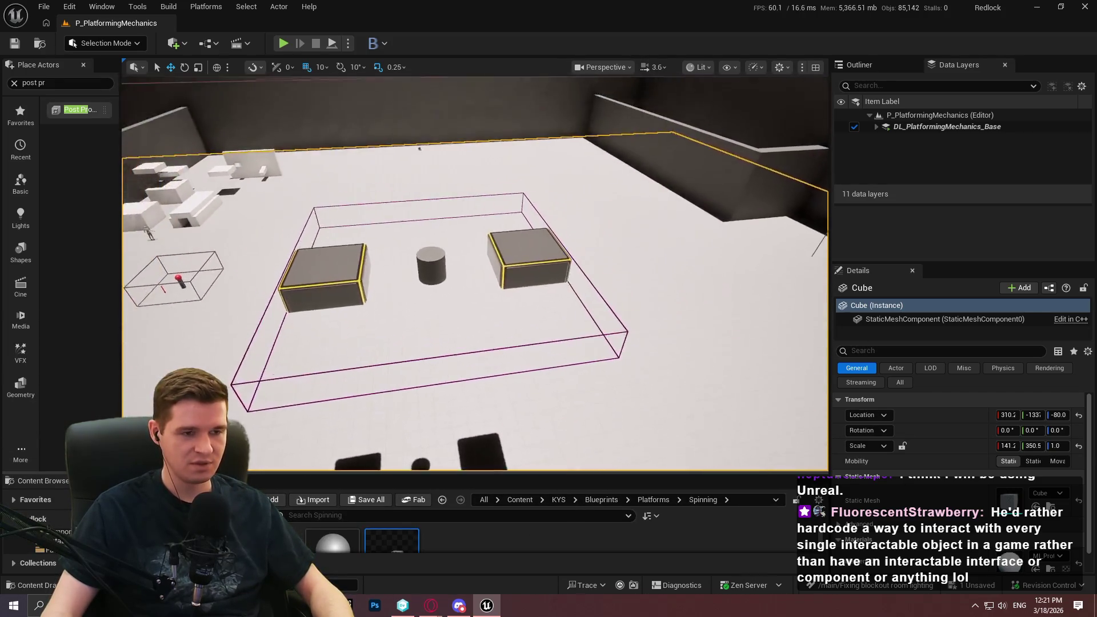
left_click(459, 251)
scroll(920, 445, "down", 3)
scroll(921, 469, "down", 2)
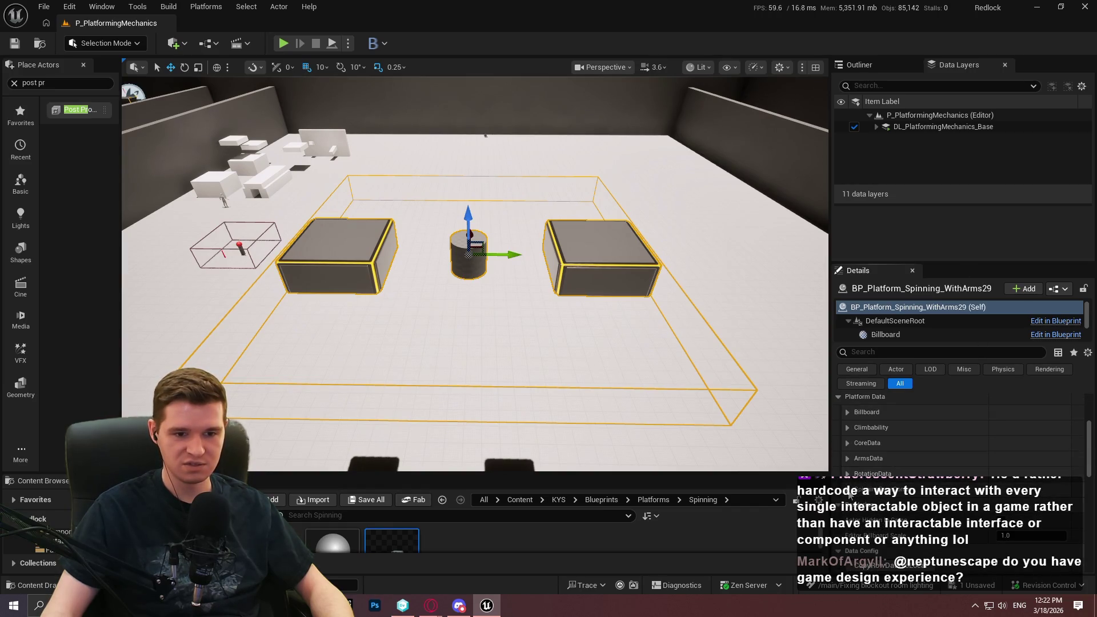
Step: Expand the platform's ArmsData settings and keep the arm count at 2
left_click_drag(941, 263, 941, 142)
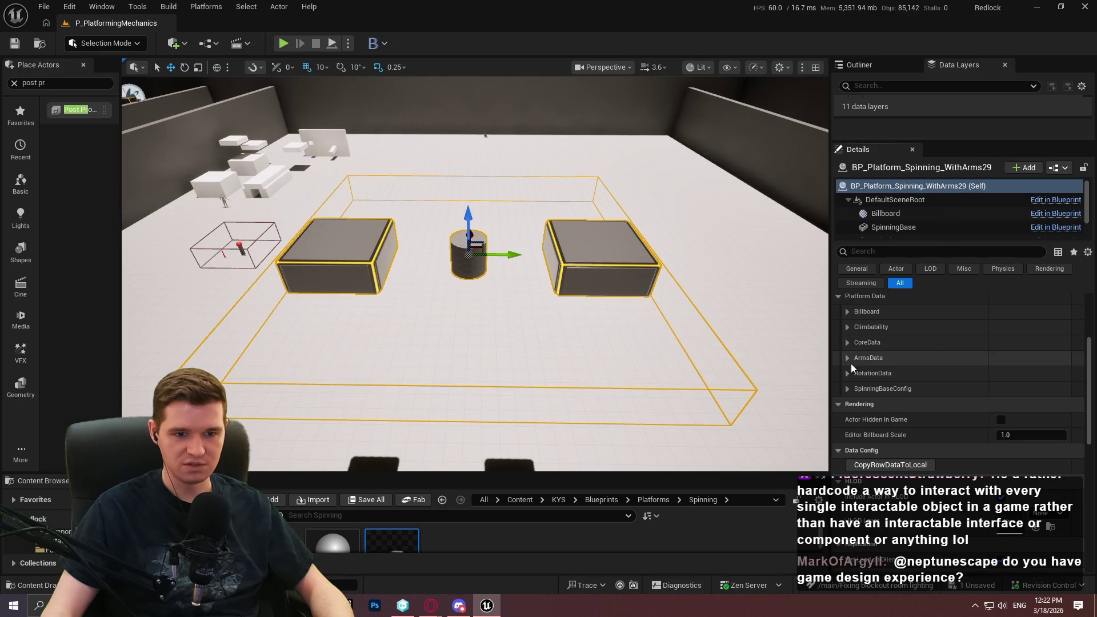
scroll(885, 378, "down", 2)
scroll(884, 378, "up", 2)
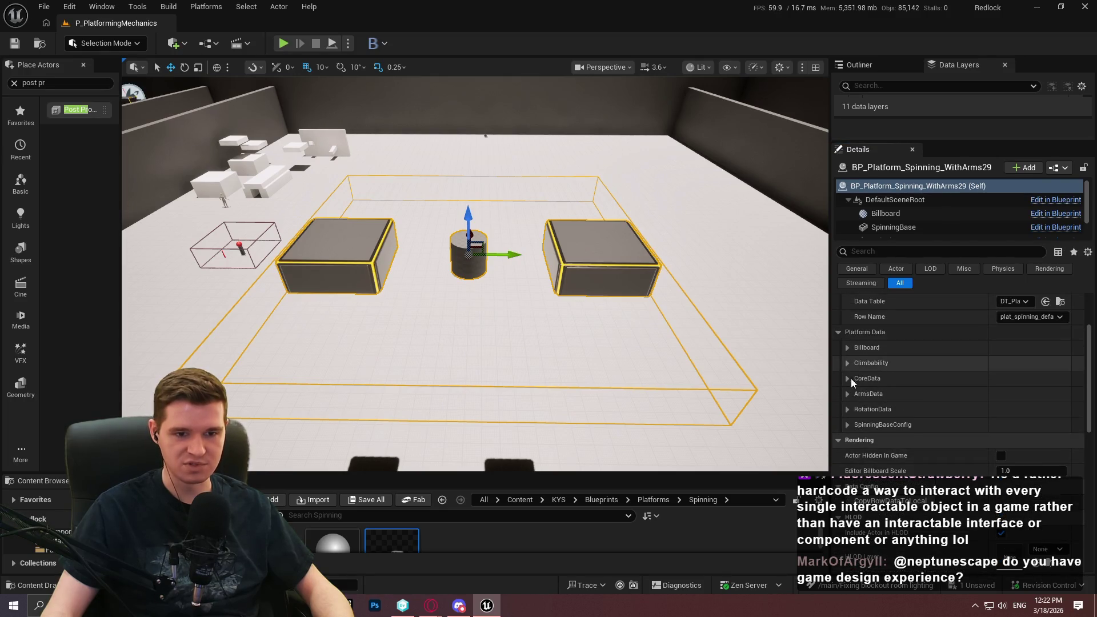
left_click(847, 394)
scroll(889, 510, "down", 1)
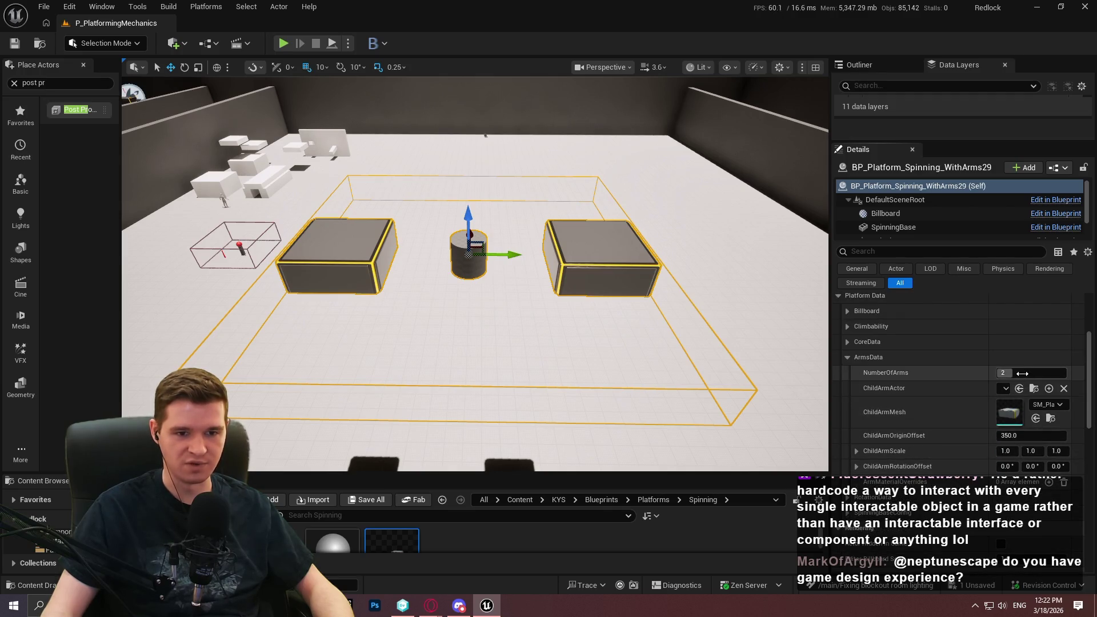
left_click(1003, 372)
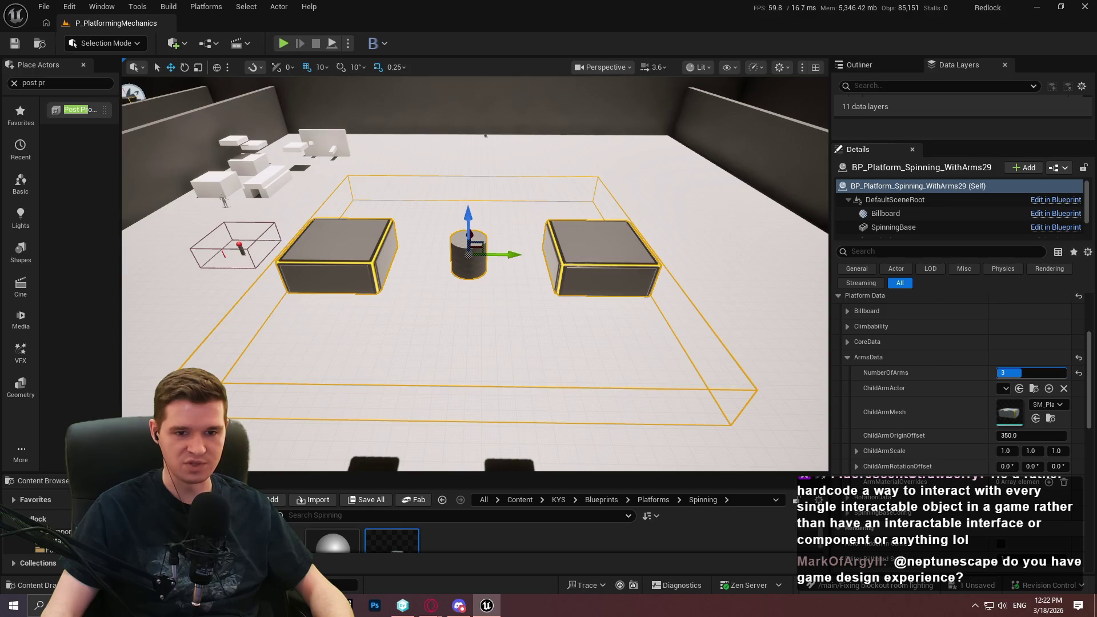
type("2")
key("Return")
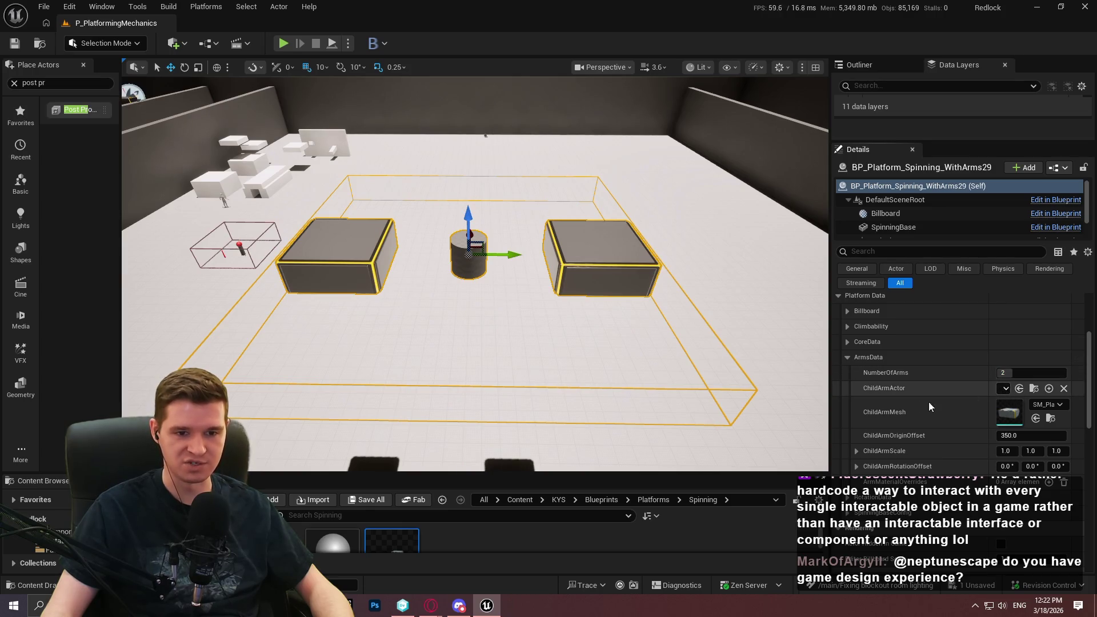
Step: Try SM_Primitive_Cone_01 as the arm mesh, then revert to SM_PlatformBase
left_click(1053, 404)
left_click(1053, 404)
left_click(1053, 404)
left_click(1008, 286)
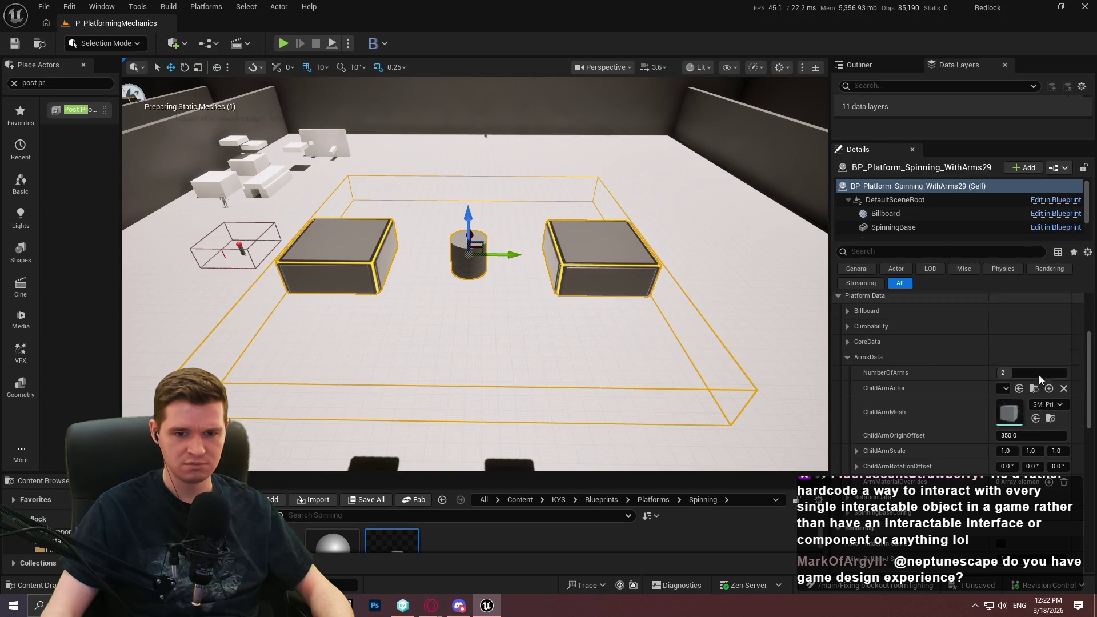
left_click(1048, 404)
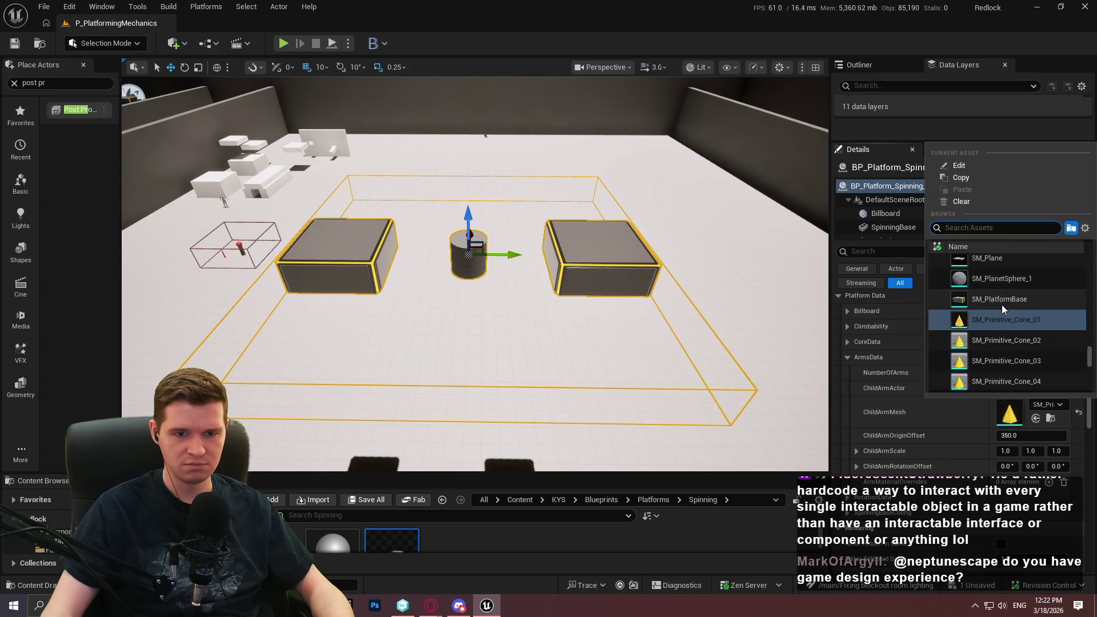
left_click(997, 281)
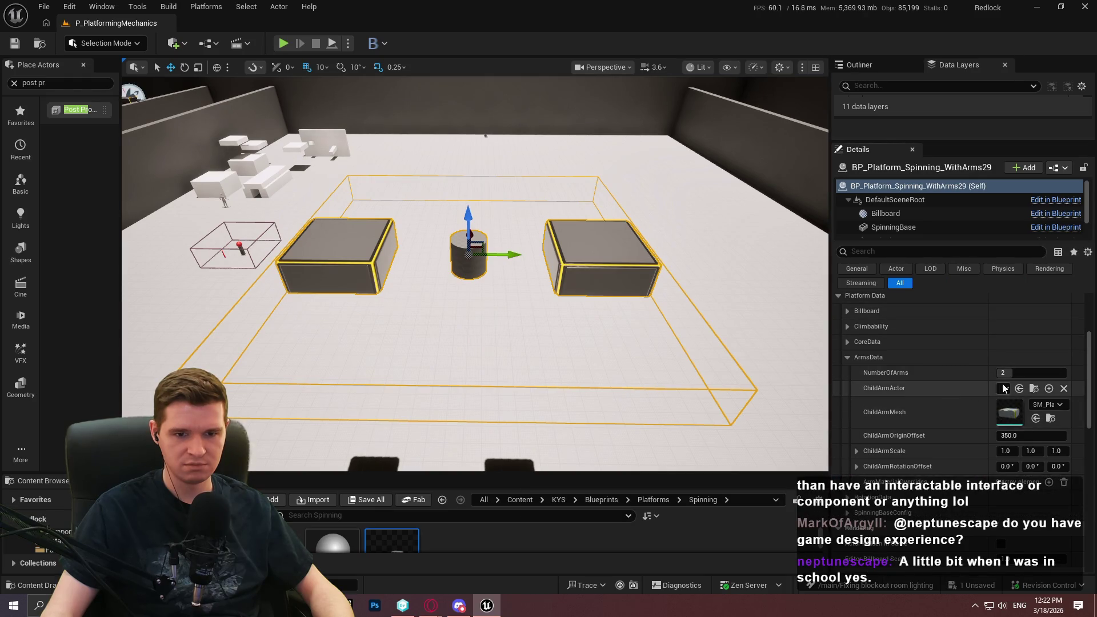
Step: Widen the Details panel and open BP_Platform_Spinning_WithArms in the Blueprint editor
left_click_drag(829, 341, 659, 355)
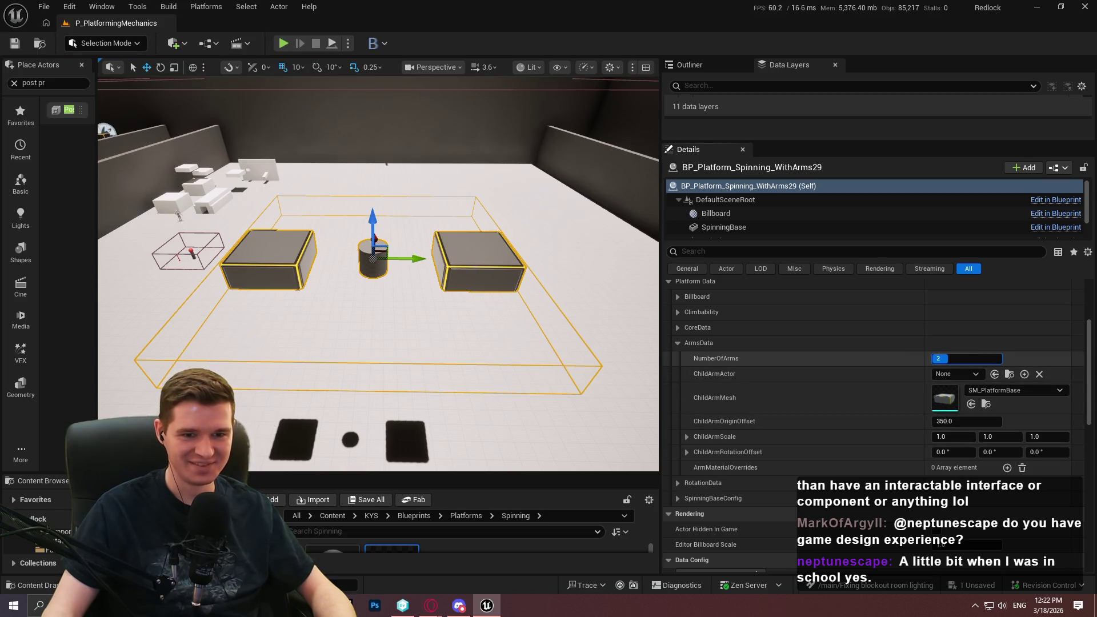
key("Return")
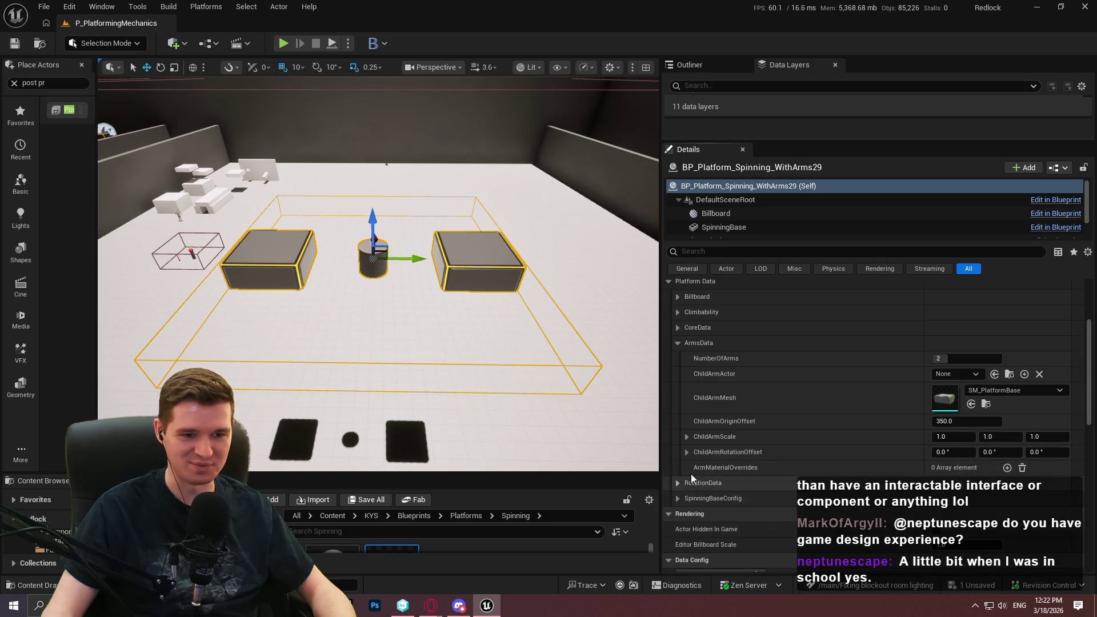
left_click(1058, 168)
left_click(1022, 203)
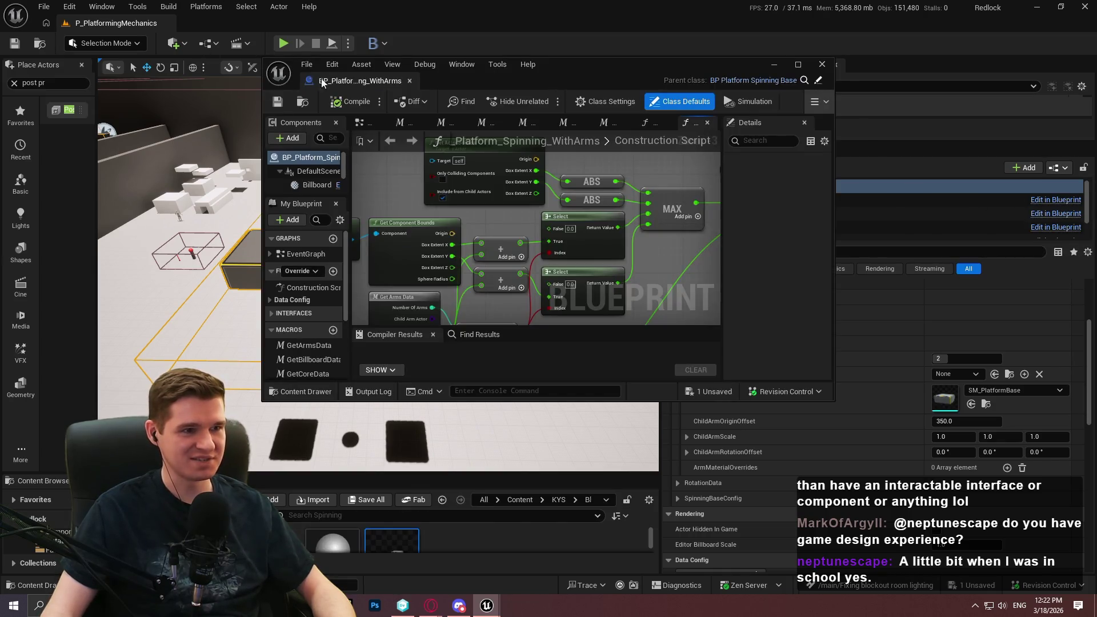
Step: Maximise the Blueprint editor, pan across the Construction Script's comment blocks, then switch back to P_PlatformingMechanics
double_click(355, 59)
scroll(610, 257, "down", 8)
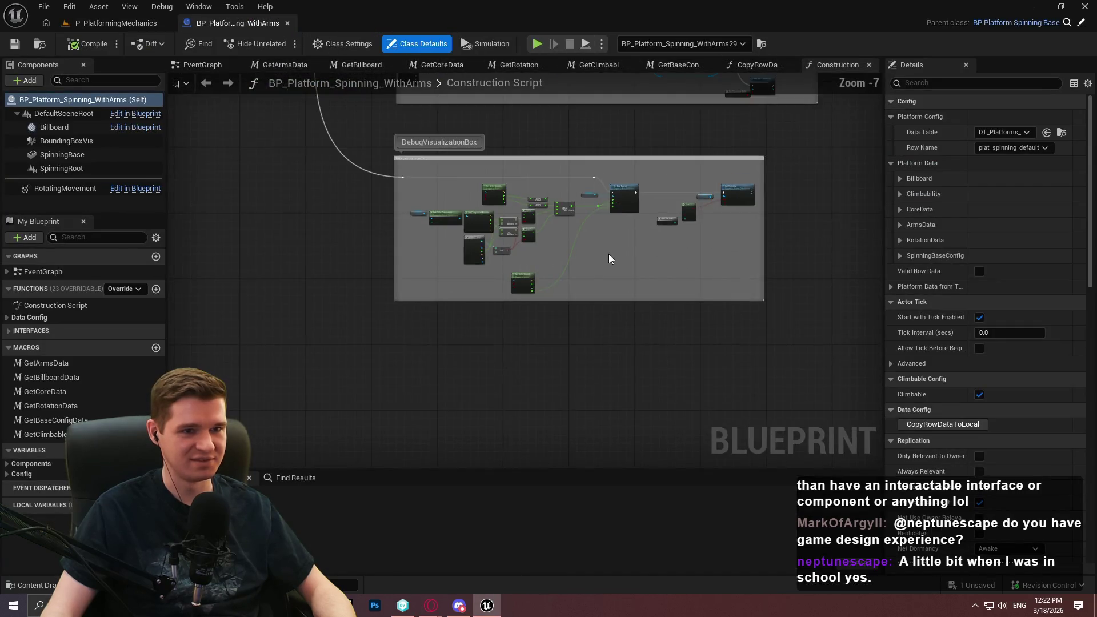
scroll(624, 314, "up", 3)
mouse_move(496, 153)
left_mouse_down()
mouse_move(171, 176)
mouse_move(203, 135)
mouse_move(166, 306)
mouse_move(717, 455)
left_mouse_up()
scroll(669, 319, "up", 4)
scroll(668, 319, "down", 1)
mouse_move(668, 319)
left_mouse_down()
mouse_move(400, 343)
mouse_move(465, 380)
mouse_move(617, 360)
mouse_move(448, 311)
mouse_move(551, 368)
mouse_move(400, 229)
mouse_move(122, 77)
left_mouse_up()
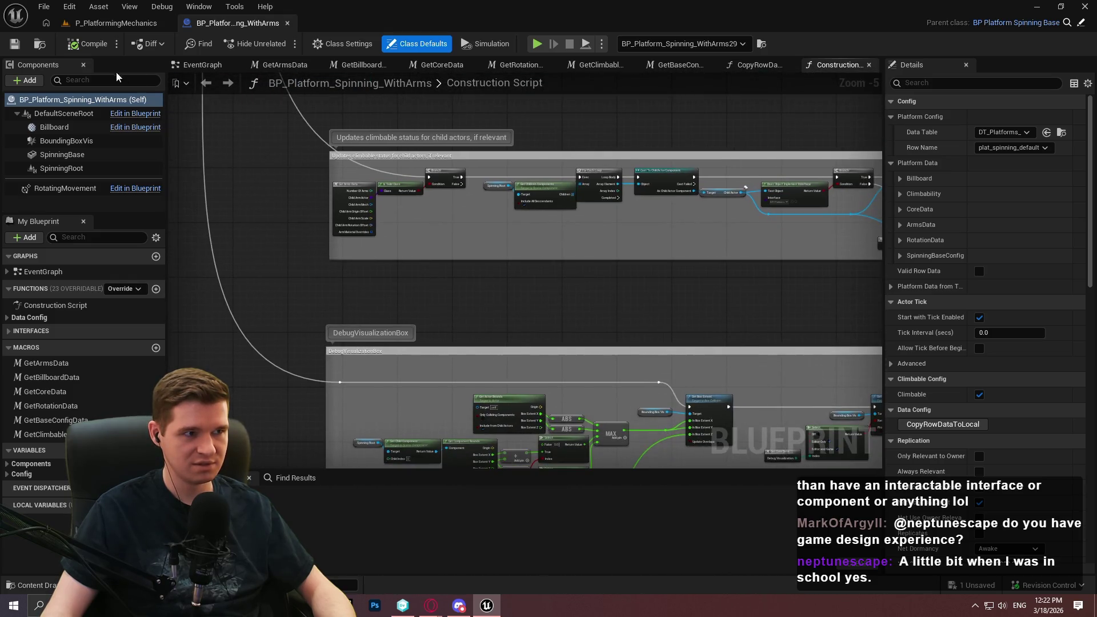
left_click(108, 23)
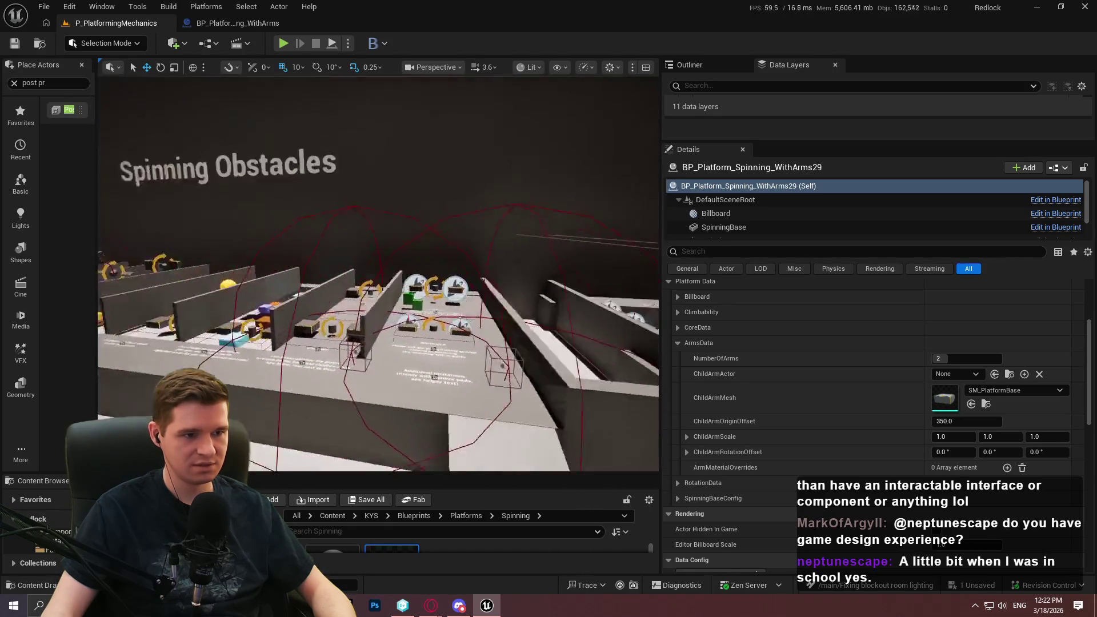
Step: Select demo platform WithArms23, expand ArmMaterialOverrides and set NumberOfArms to 4
left_click(384, 197)
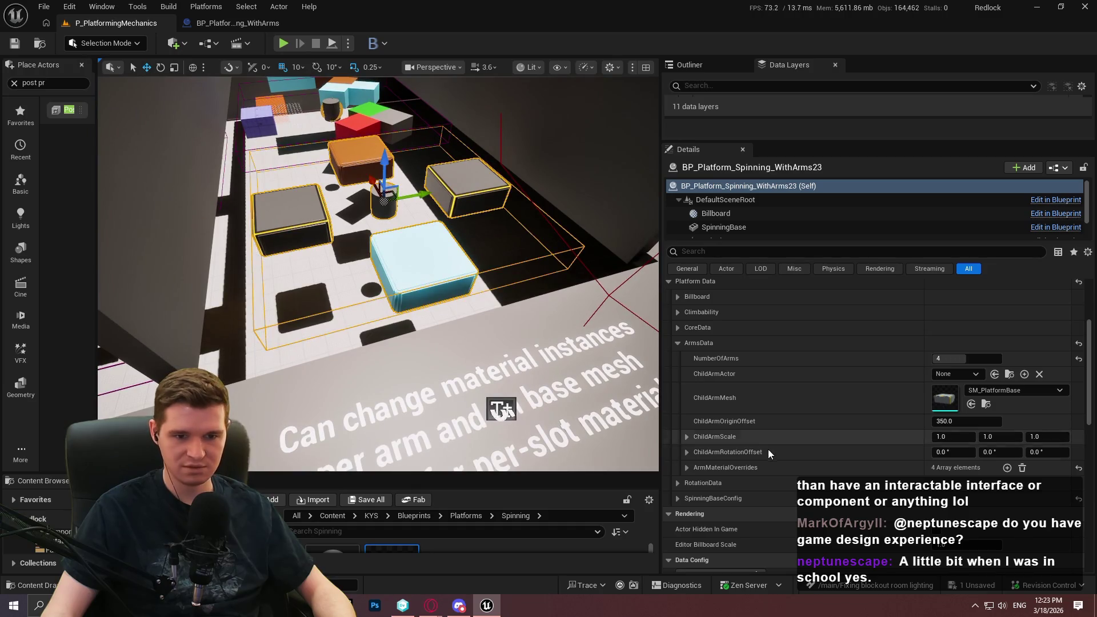
left_click(687, 468)
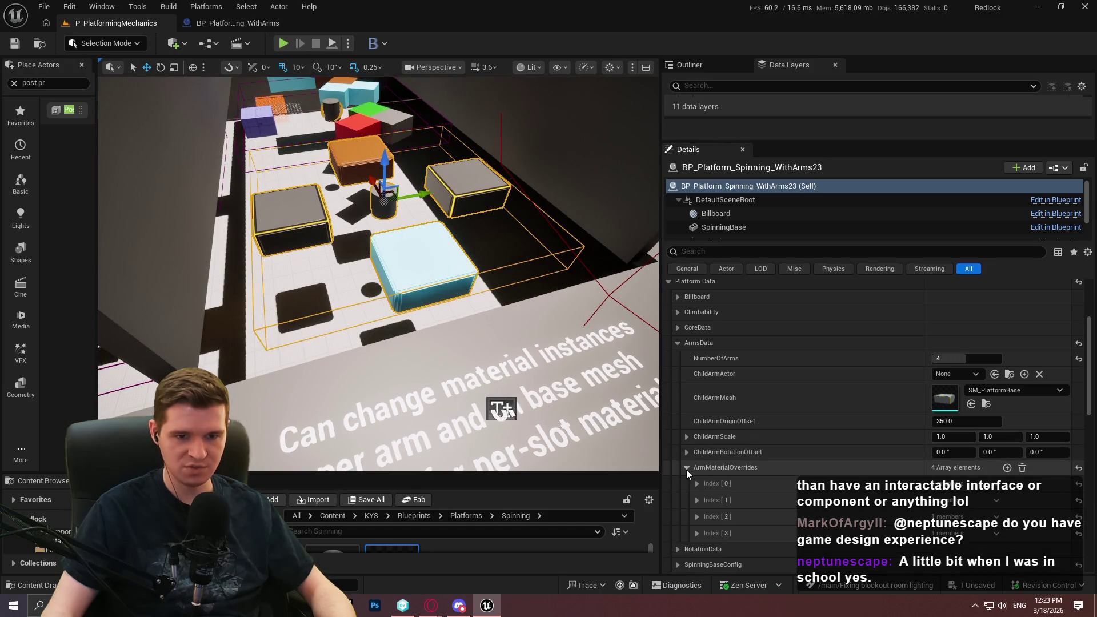
scroll(605, 389, "down", 5)
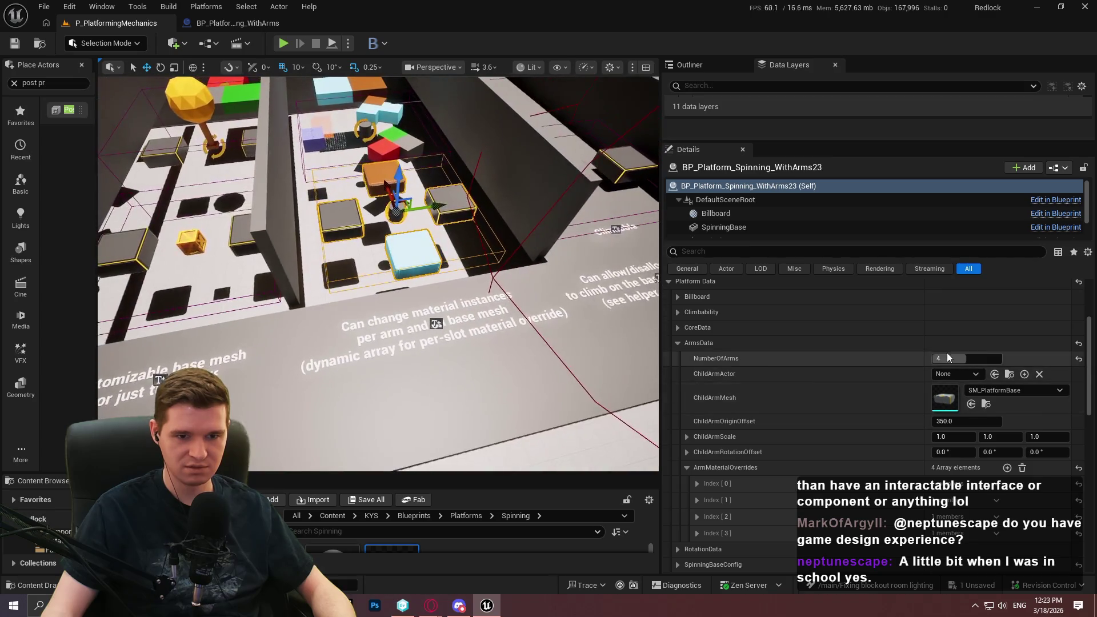
left_click_drag(974, 358, 965, 358)
Step: Fly to the Gym, select WithArms29 and expand its CoreData, Climbability, RotationData and SpinningBaseConfig settings
key("s")
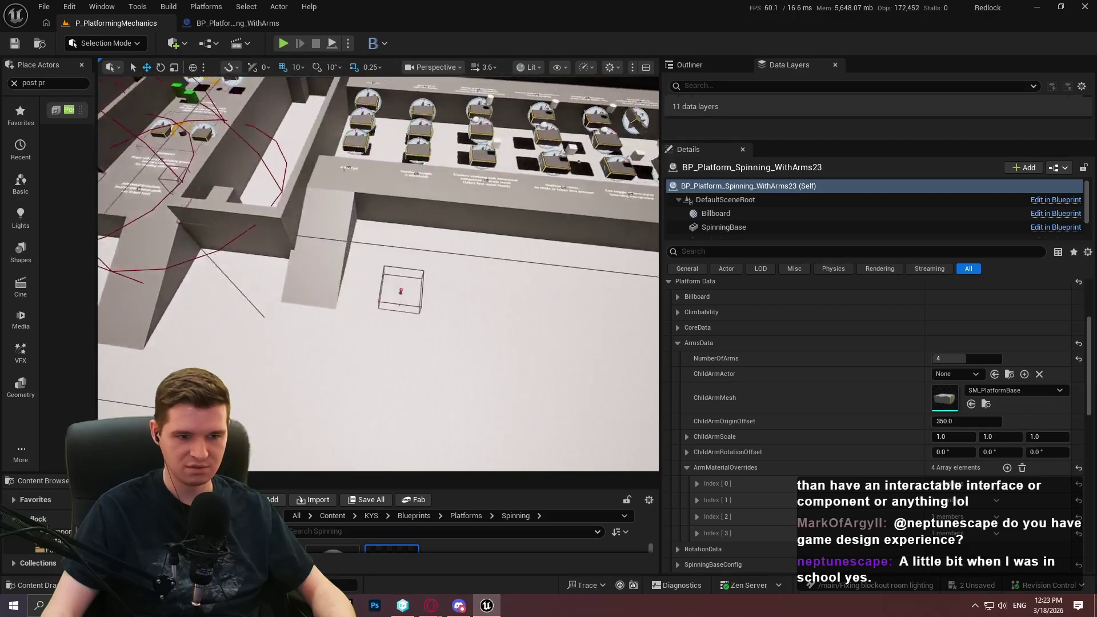
key("w")
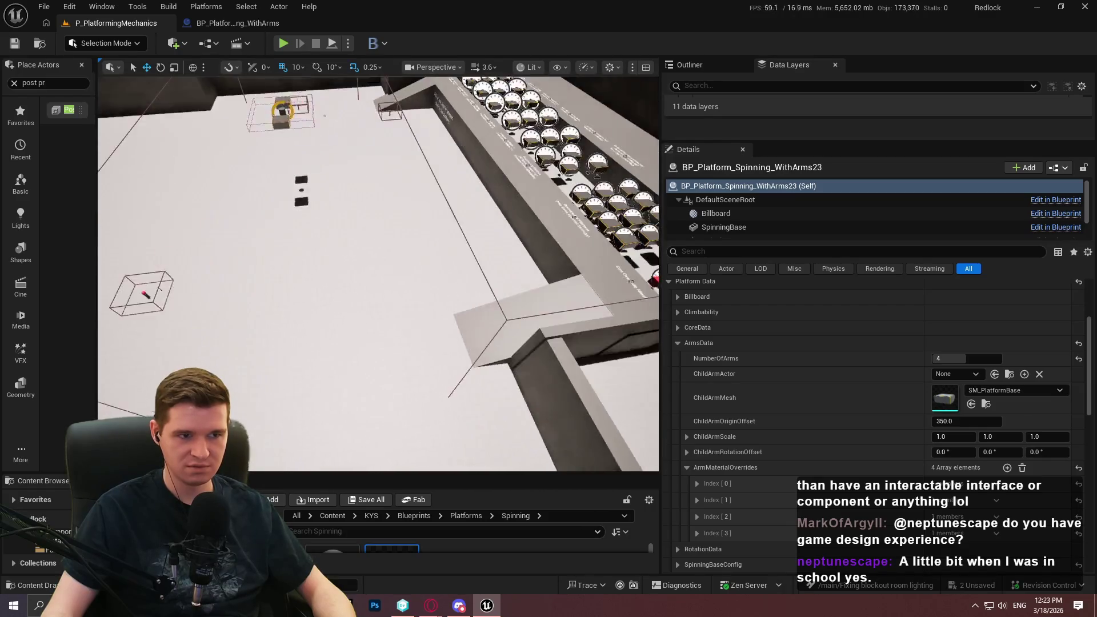
key("w")
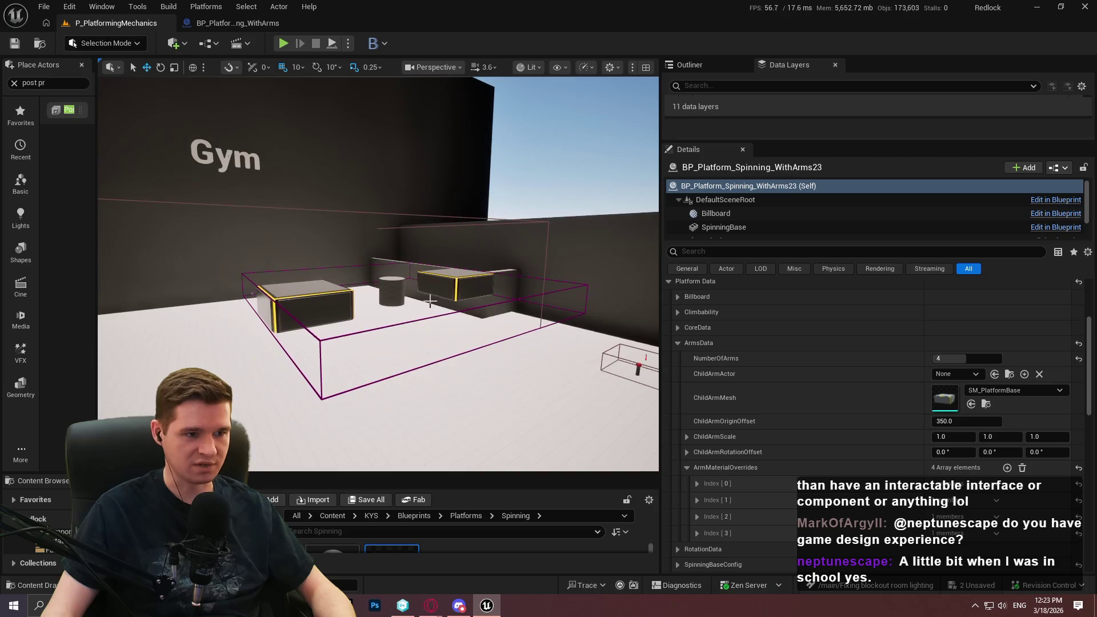
left_click(391, 294)
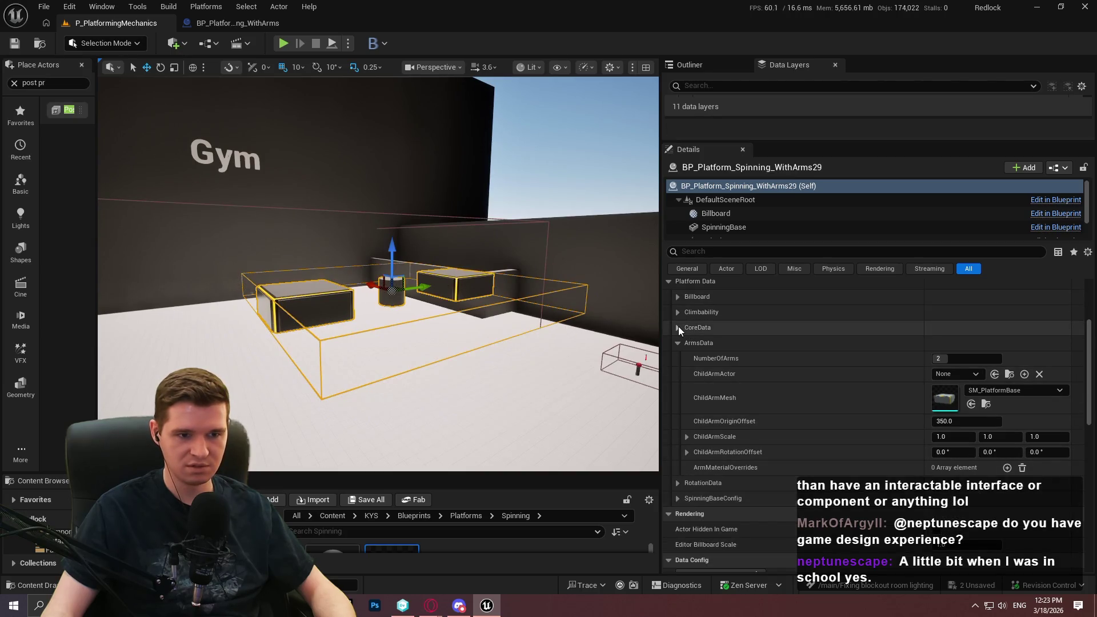
left_click(678, 327)
left_click(676, 314)
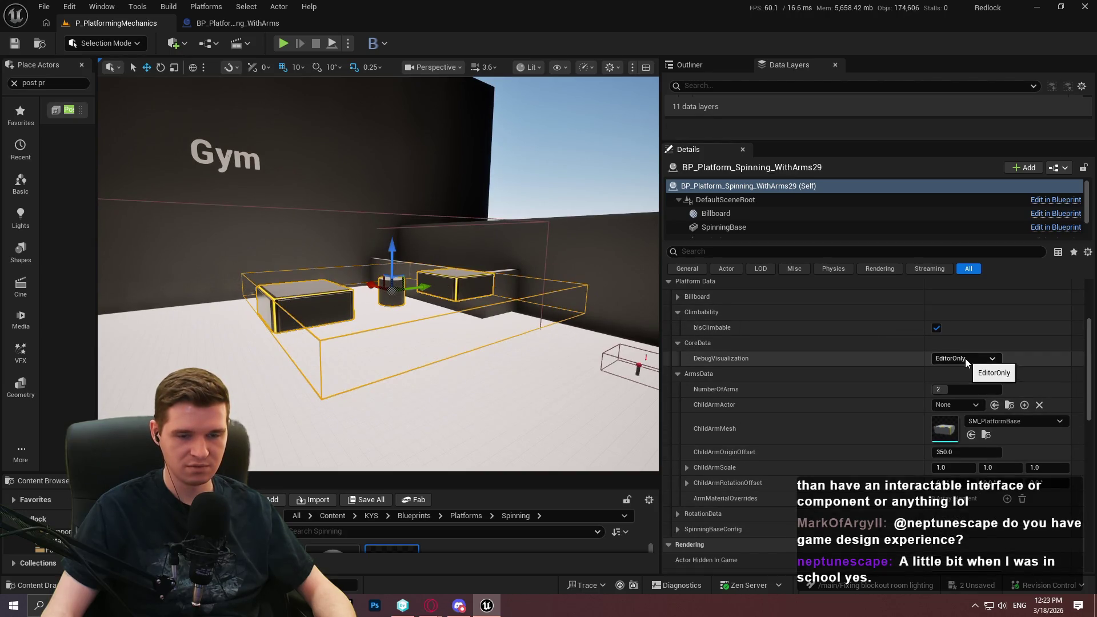
left_click(680, 513)
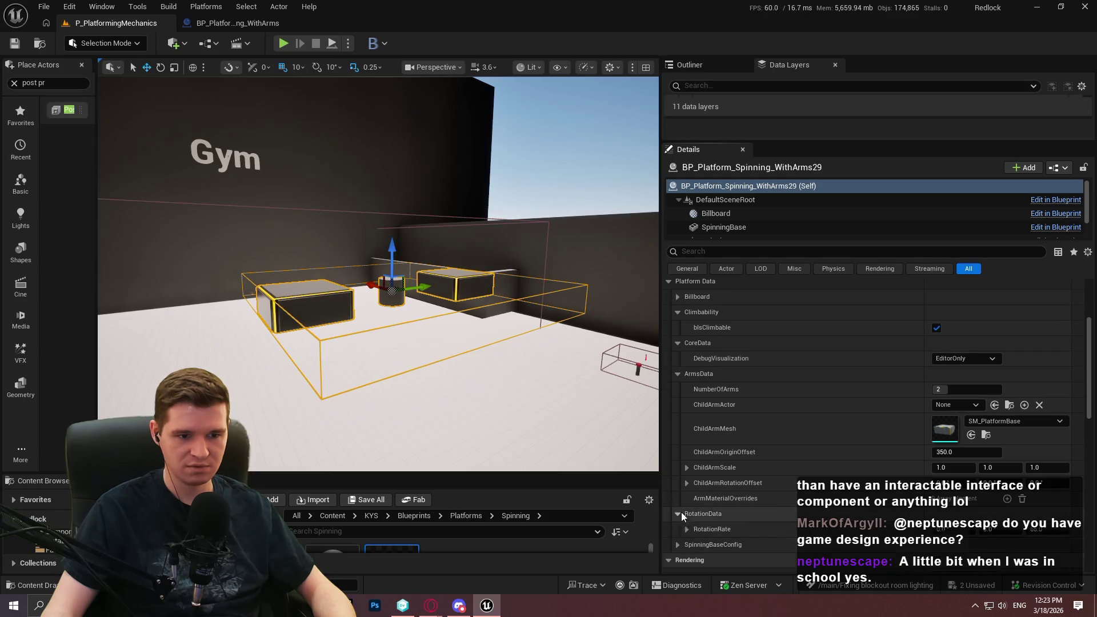
left_click(678, 545)
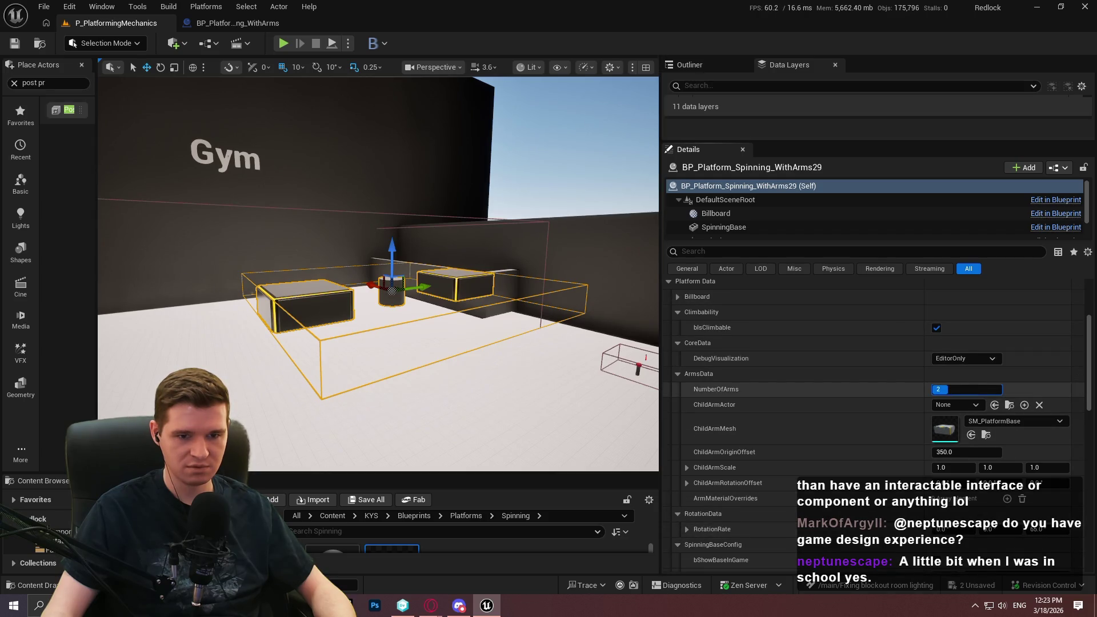
key("Return")
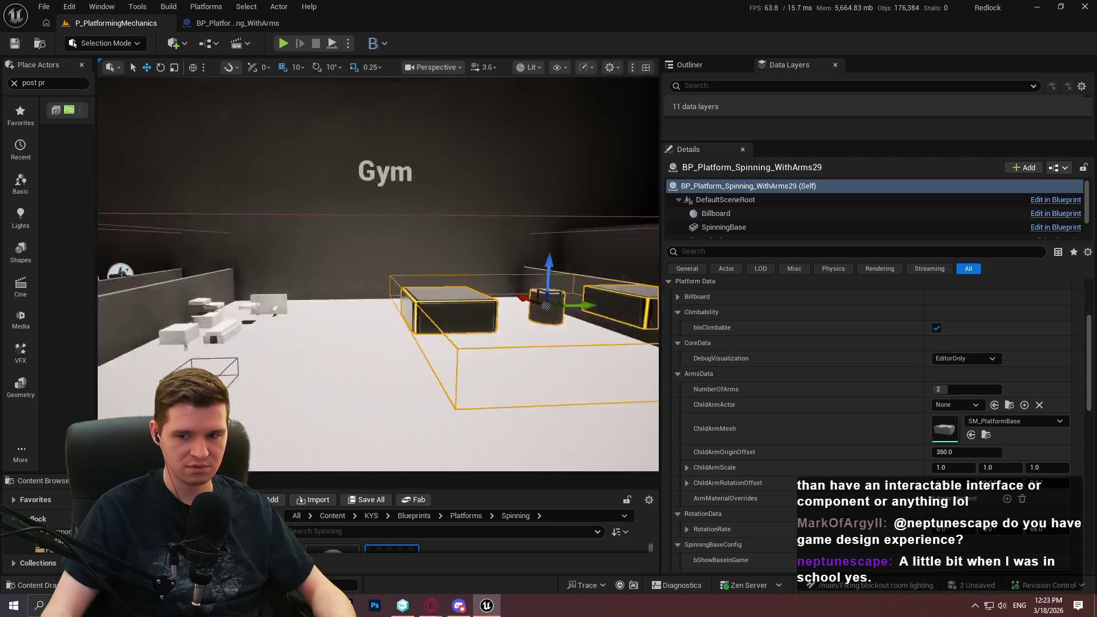
Step: Fly the viewport from the Gym back to Spinning Obstacles and select the four-armed demo platform
key("f")
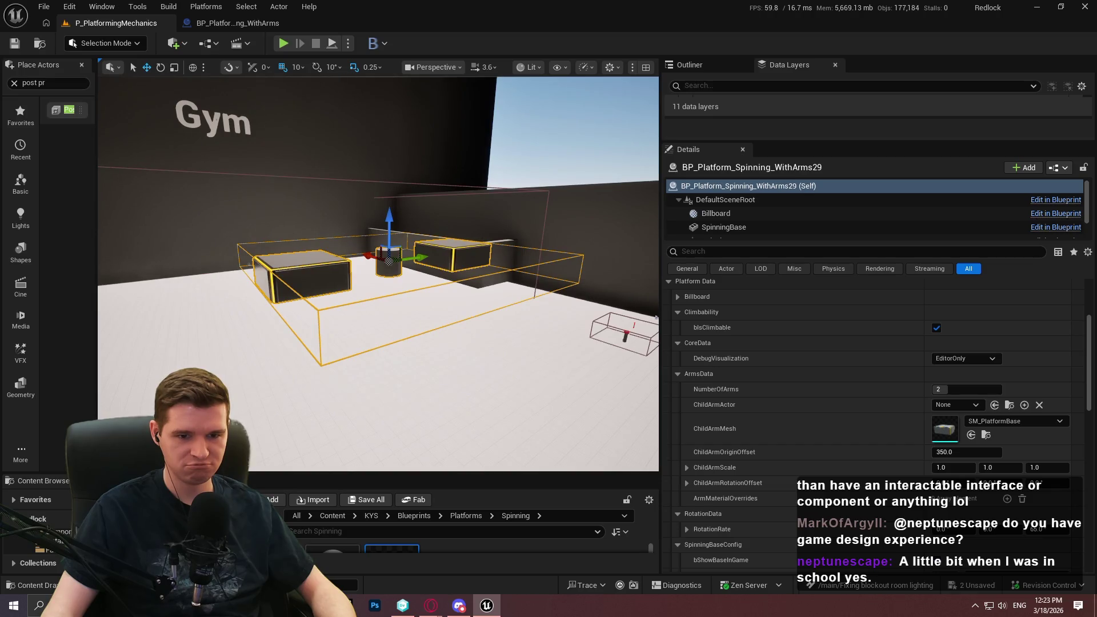
key("s")
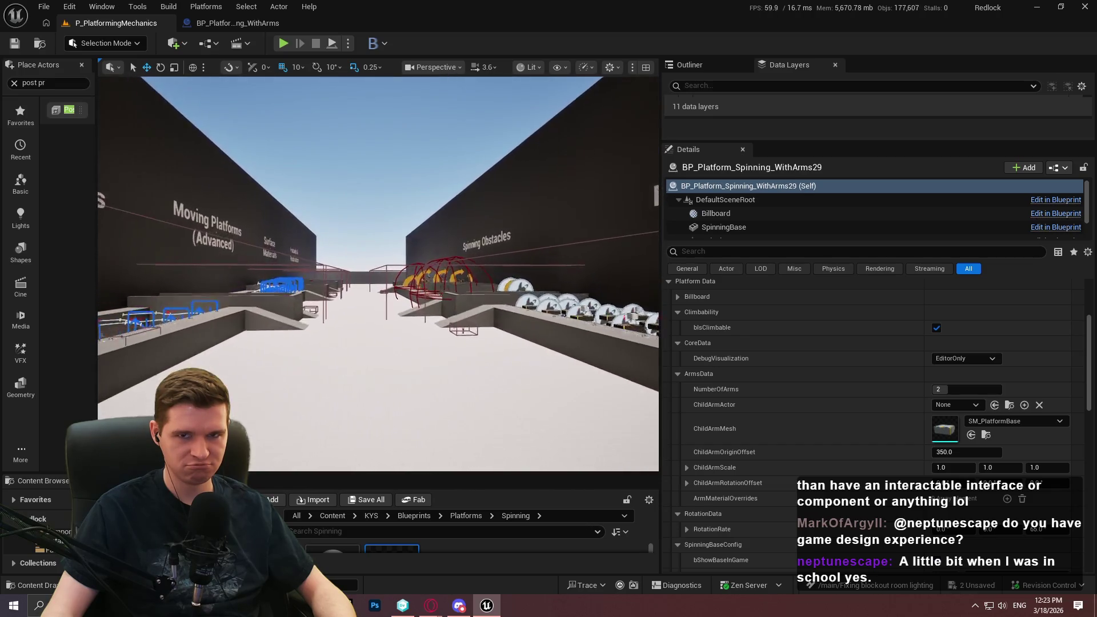
key("w")
key("s")
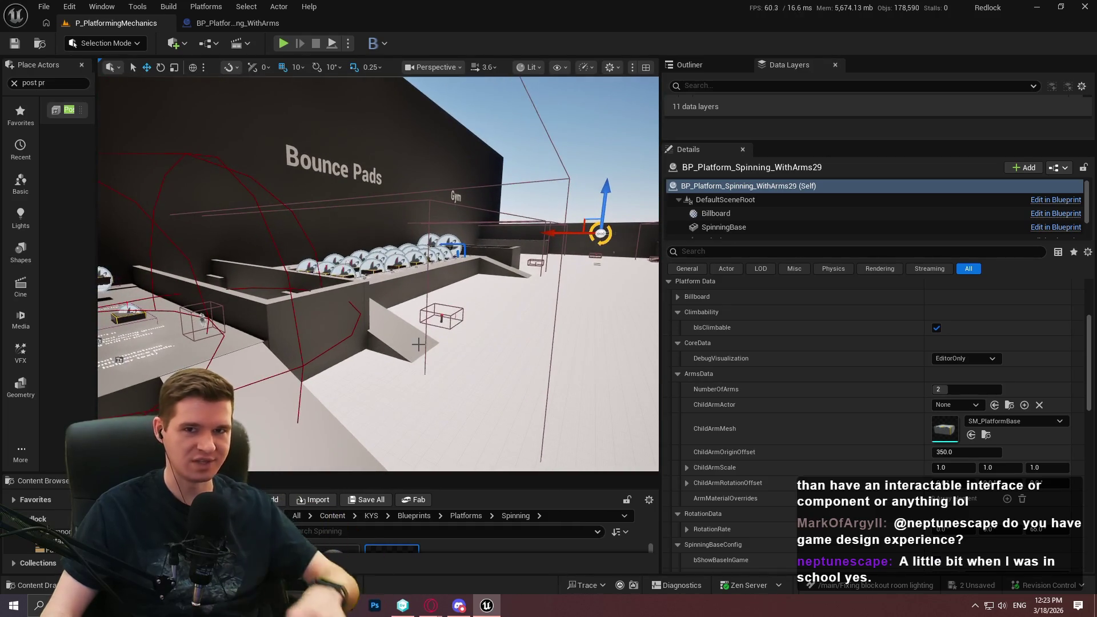
key("a")
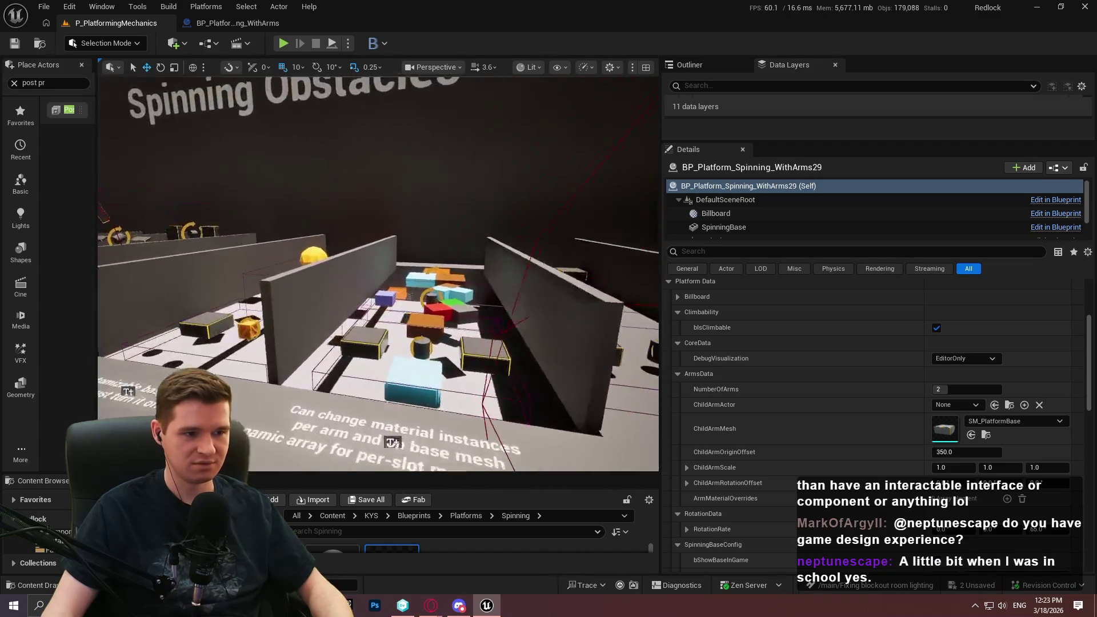
key("w")
left_click(421, 260)
Step: Expand the fourth arm's material override and raise the platform to five arms
scroll(931, 402, "down", 1)
left_click(697, 472)
left_click(704, 489)
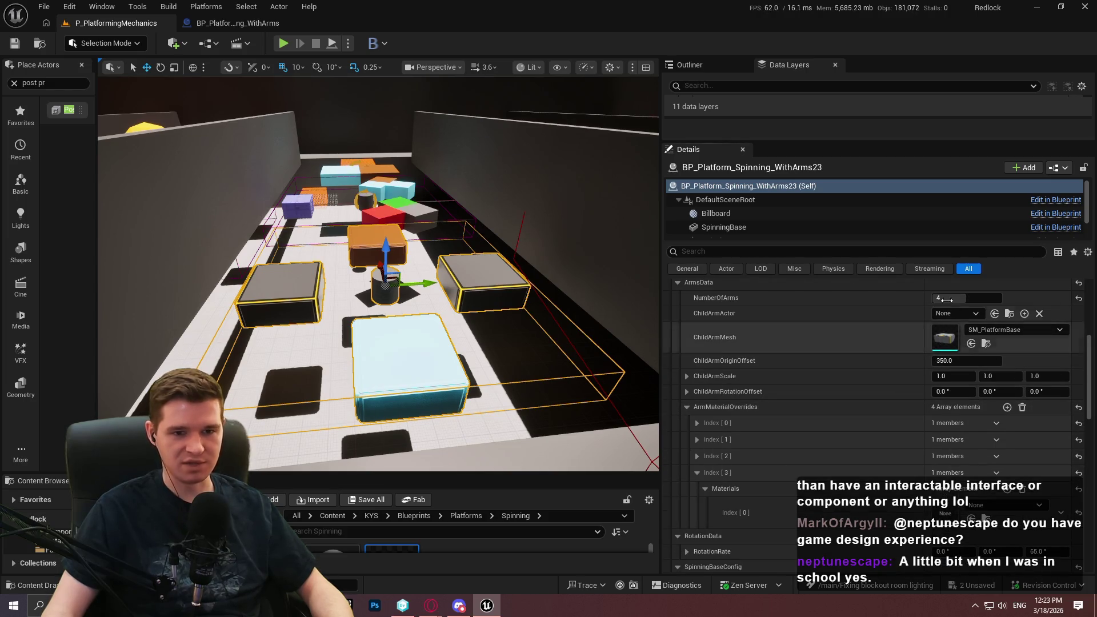
left_click_drag(947, 300, 962, 300)
scroll(729, 468, "down", 2)
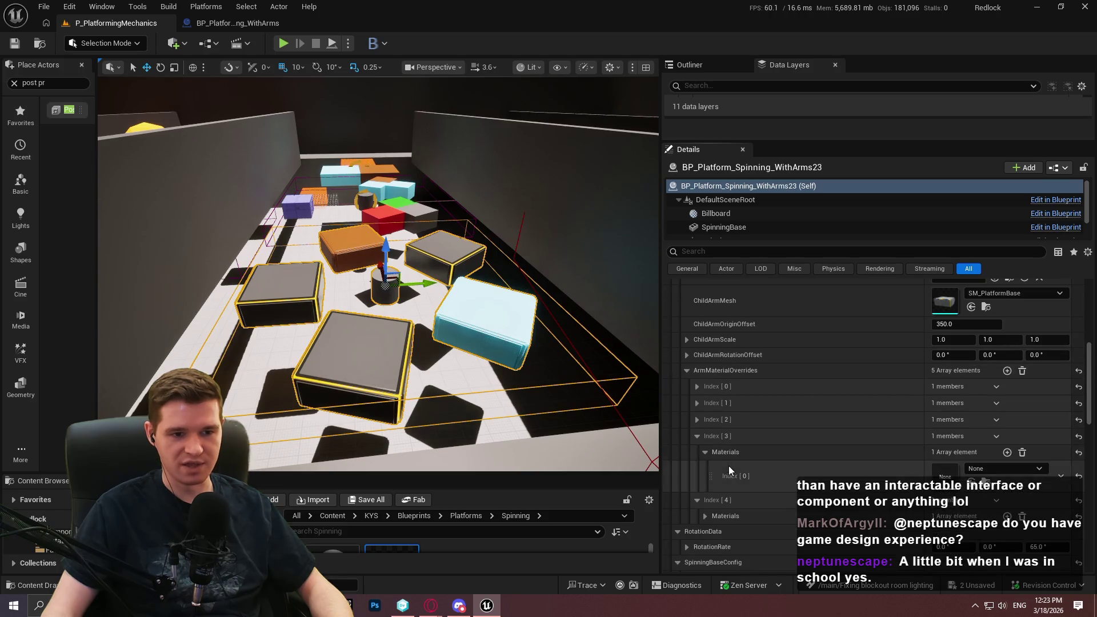
left_click(705, 519)
Step: Search 'proto' and assign MI_ProtoGreen to the fifth arm's material slot
scroll(705, 519, "down", 3)
left_click(1005, 480)
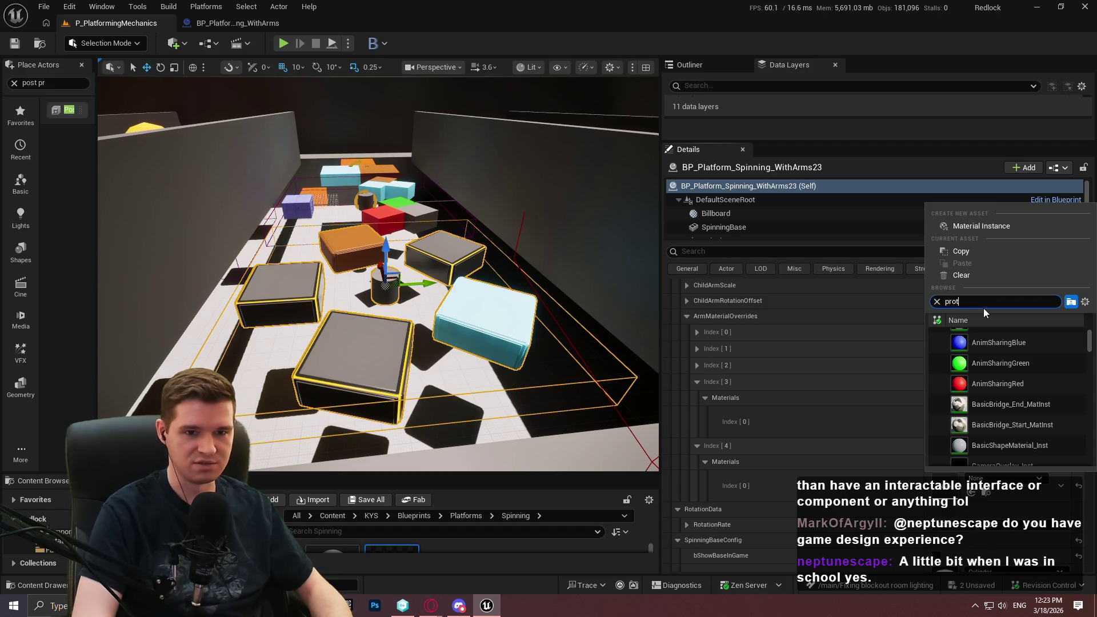
type("proto")
scroll(1084, 381, "down", 3)
scroll(1084, 381, "down", 5)
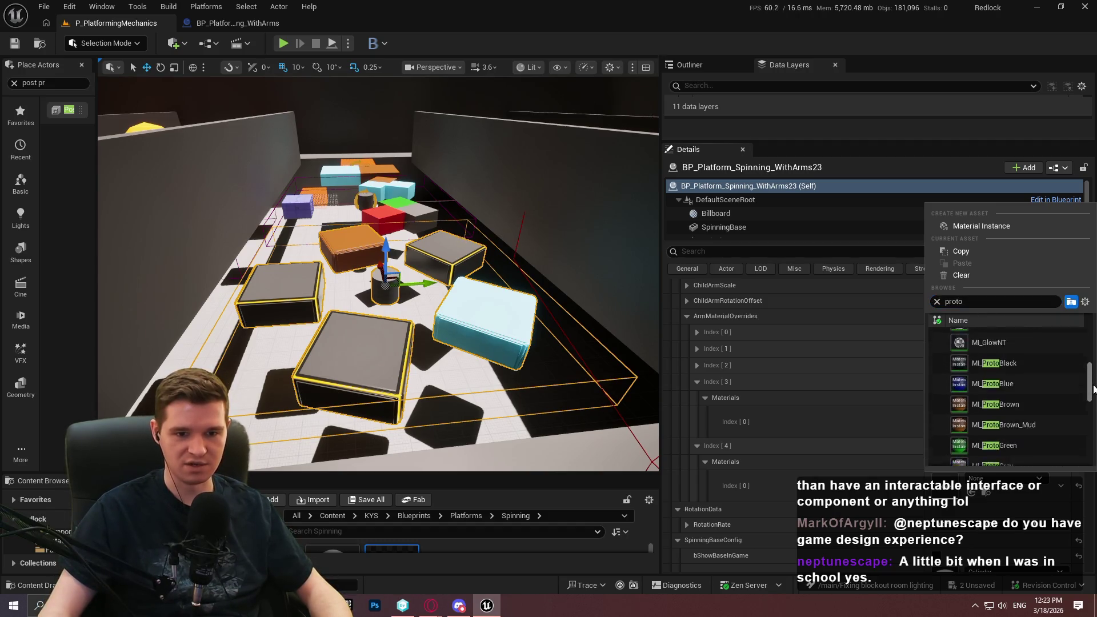
left_click(1019, 373)
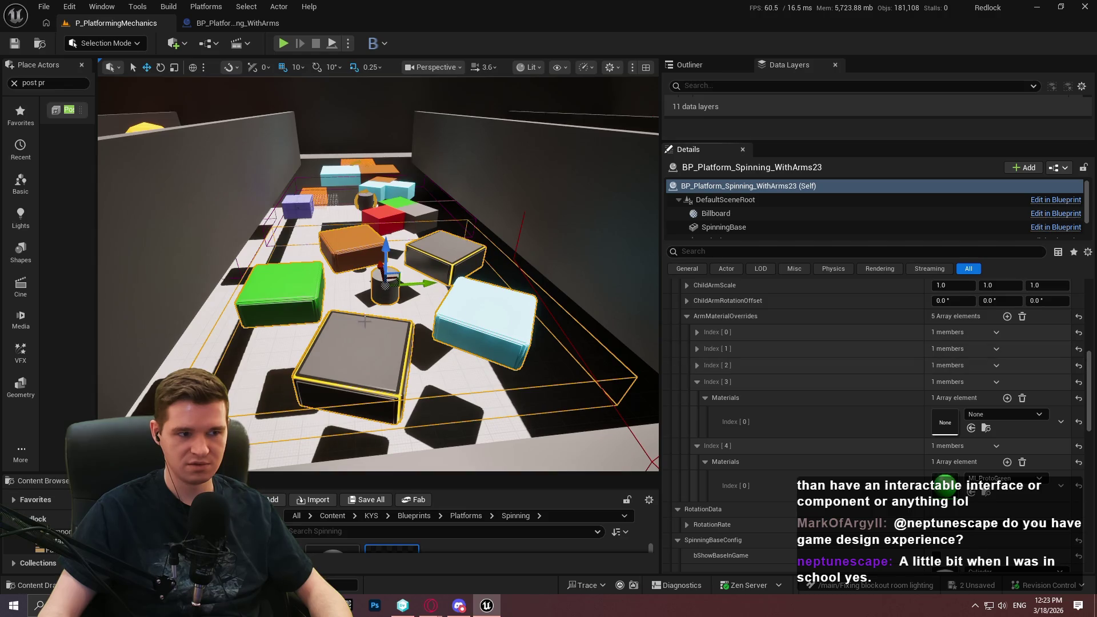
scroll(465, 291, "down", 5)
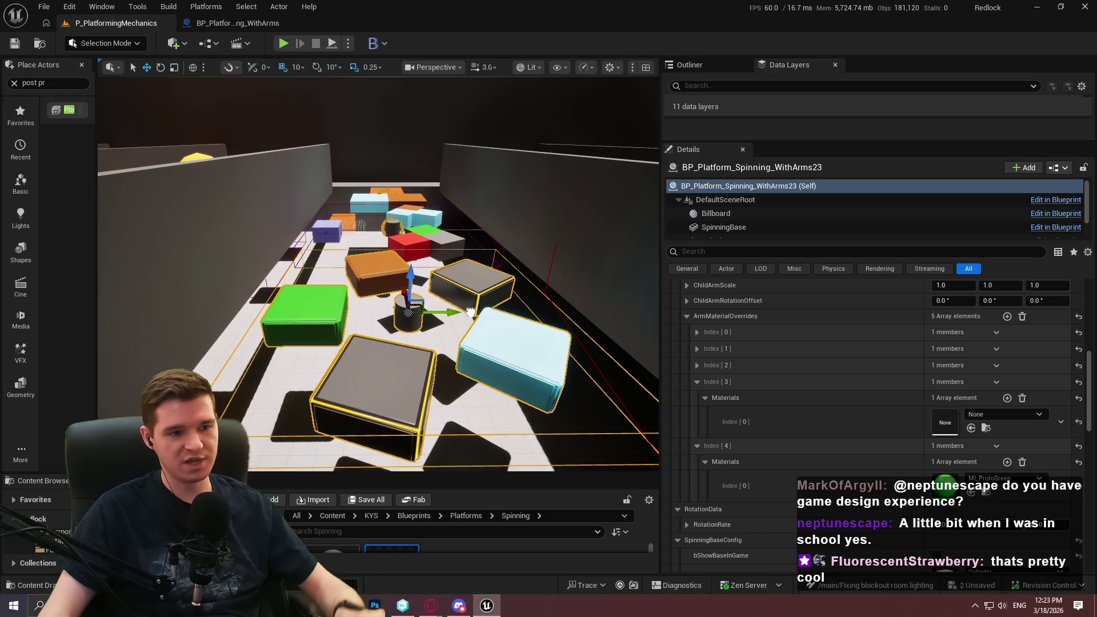
left_click_drag(465, 313, 487, 334)
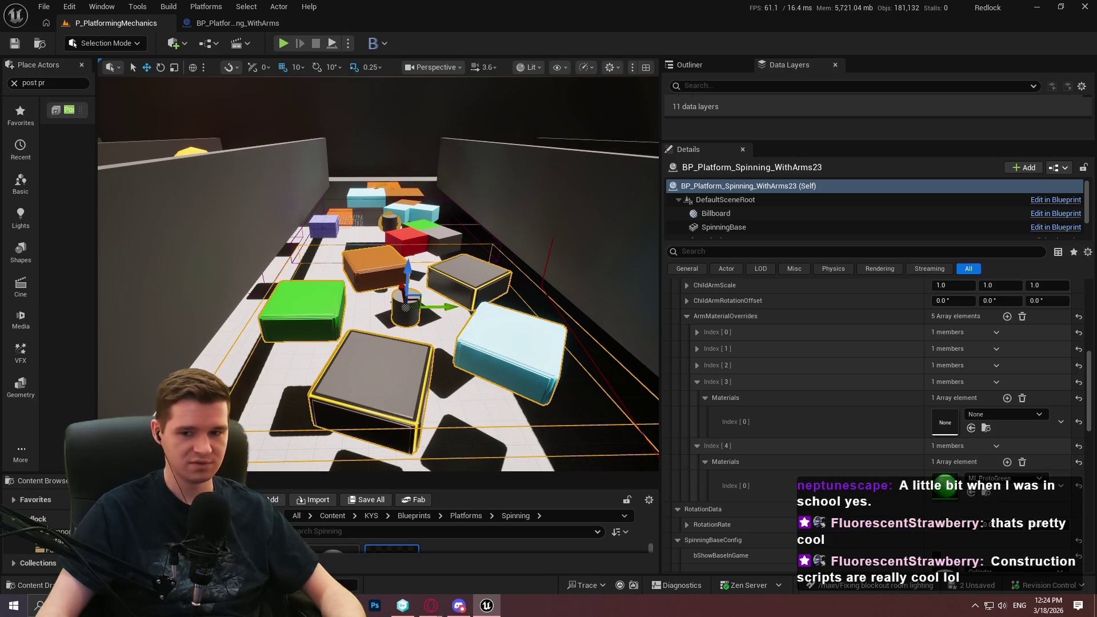
scroll(439, 404, "down", 2)
scroll(392, 309, "down", 3)
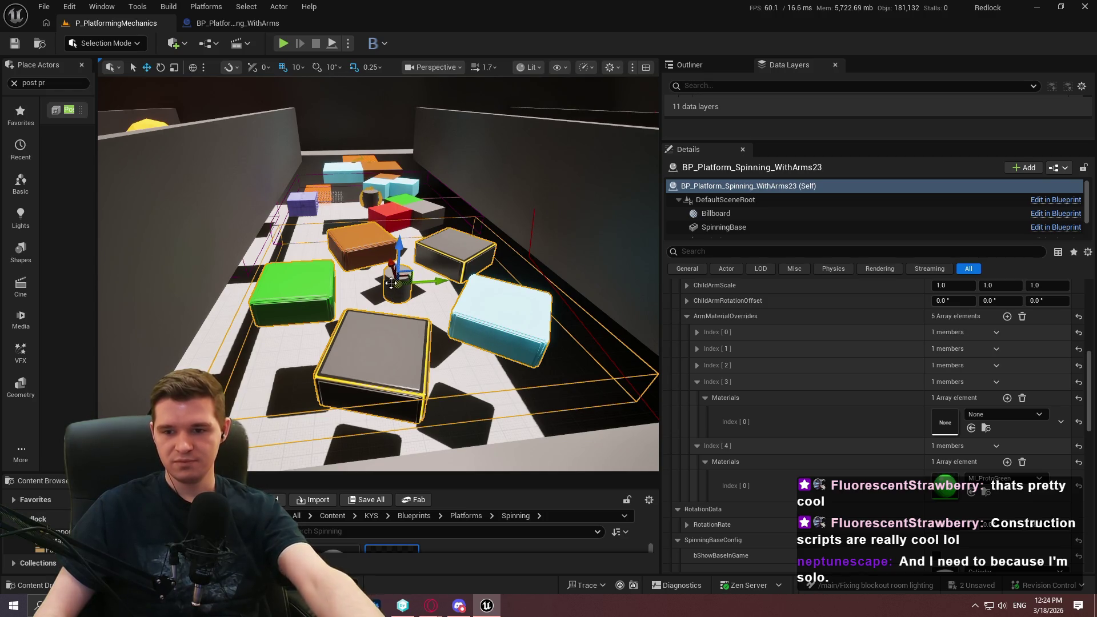
left_click_drag(356, 285, 400, 275)
scroll(791, 439, "down", 1)
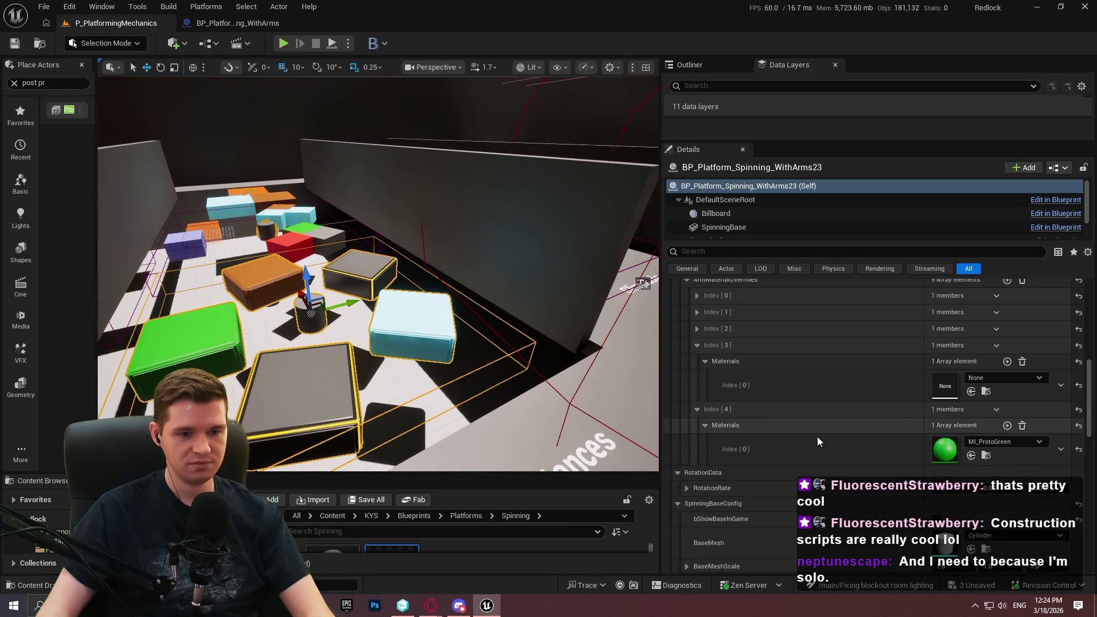
scroll(791, 434, "up", 4)
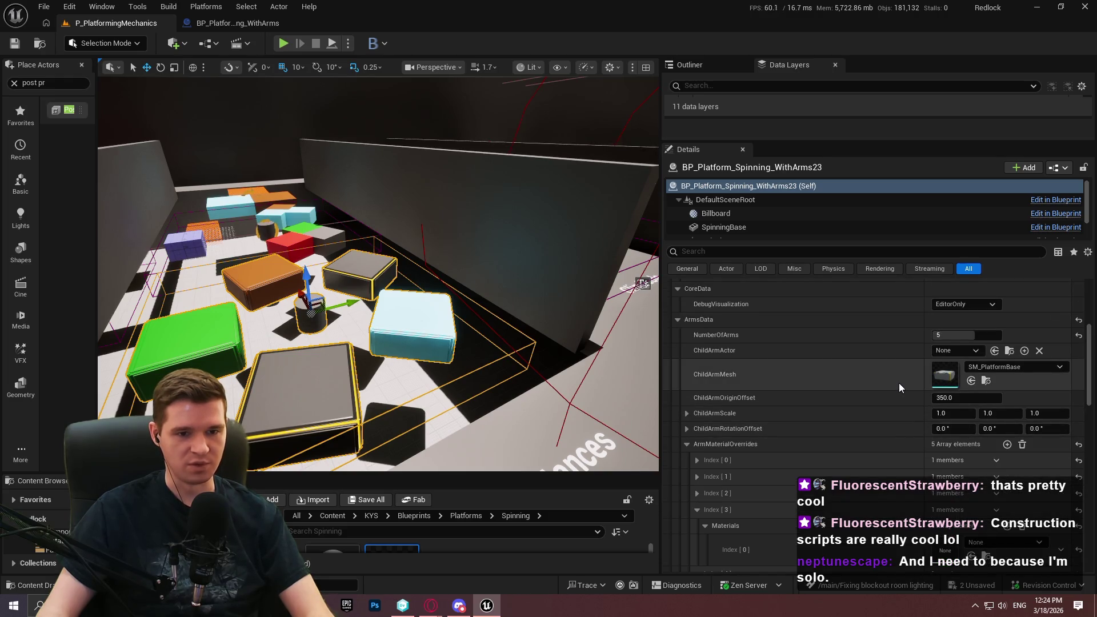
left_click_drag(514, 331, 535, 336)
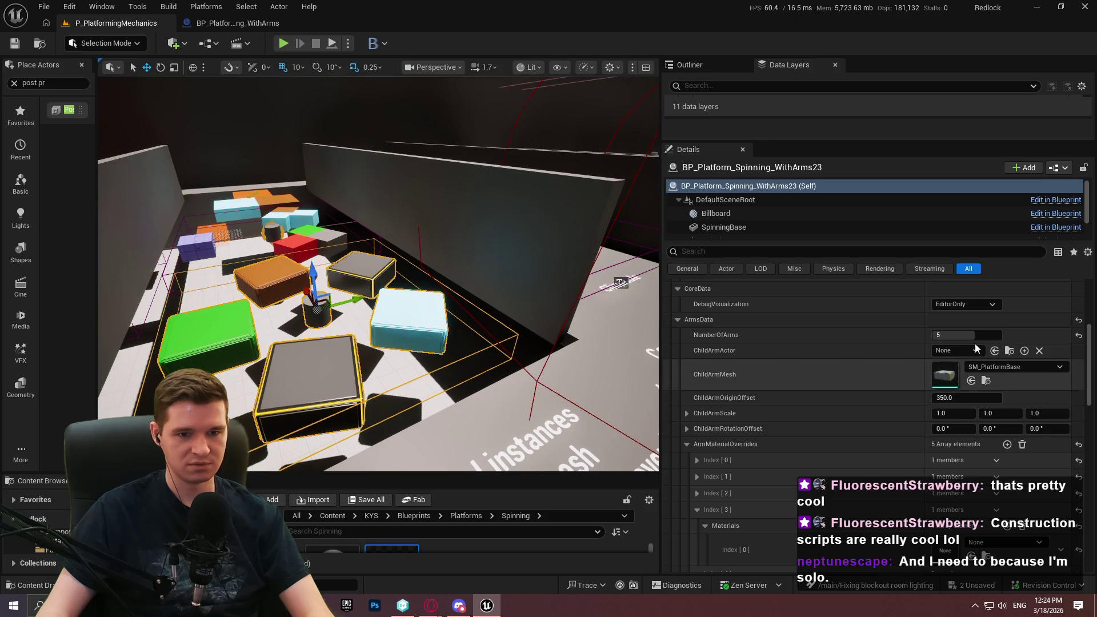
double_click(957, 372)
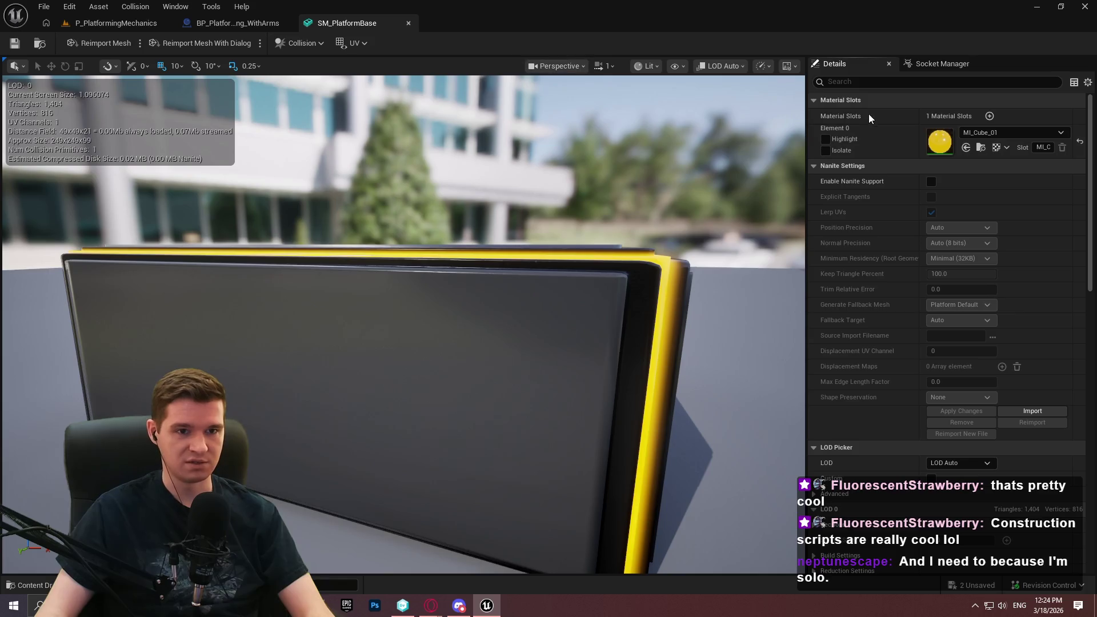
Step: Leave the SM_PlatformBase mesh editor and return to the P_PlatformingMechanics level
left_click(114, 25)
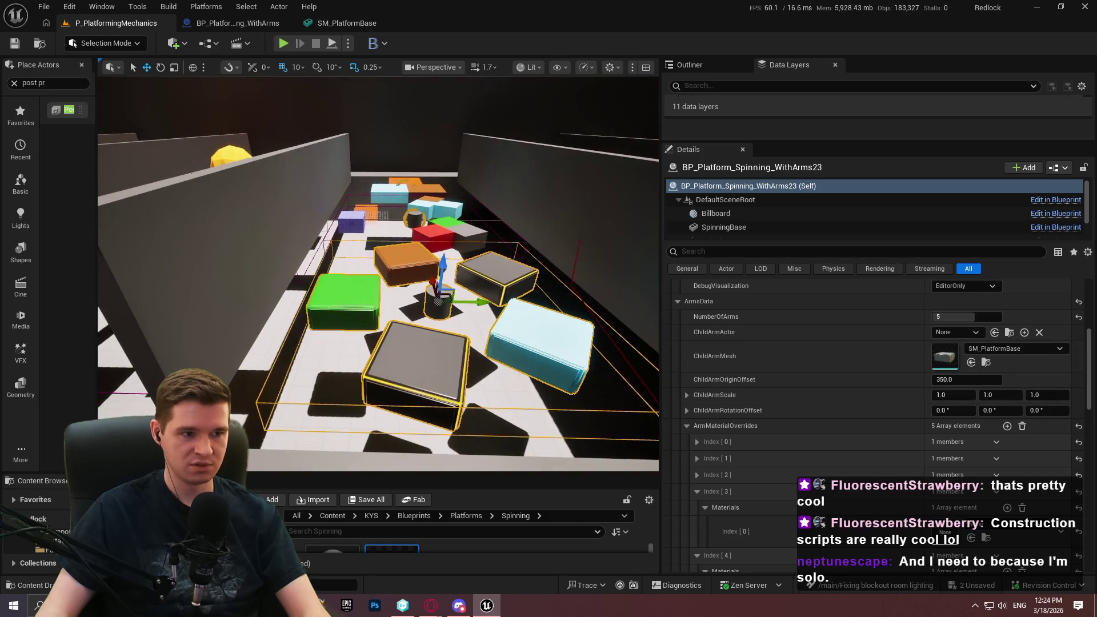
Step: Set the platform's ChildArmMesh to Combined_F97D8E45, giving the arms red-and-green blocks
scroll(800, 345, "up", 2)
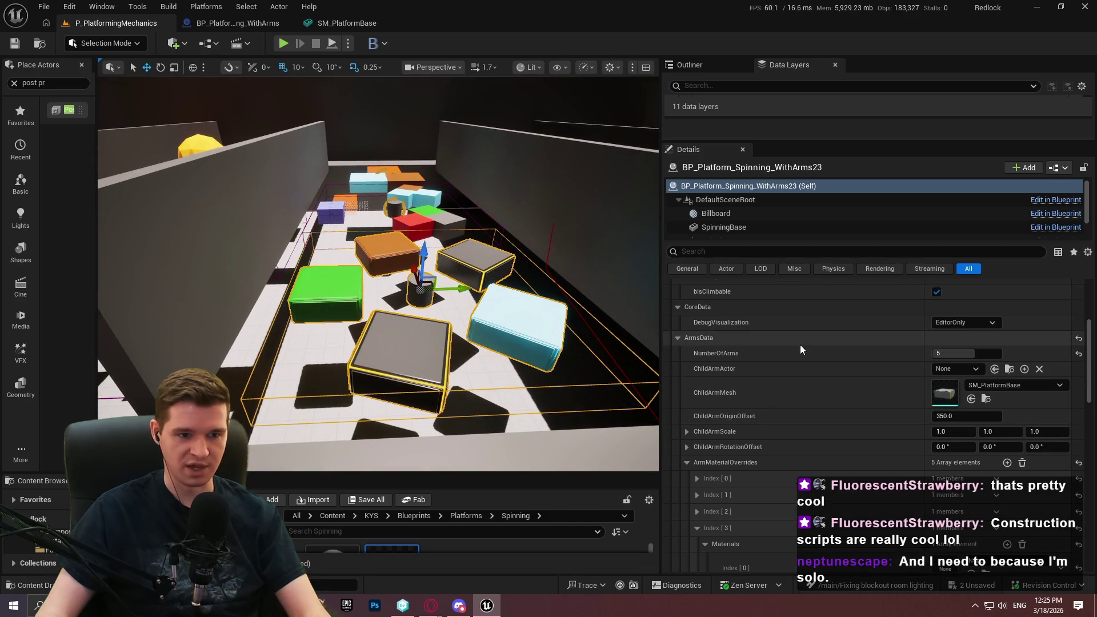
scroll(790, 349, "down", 6)
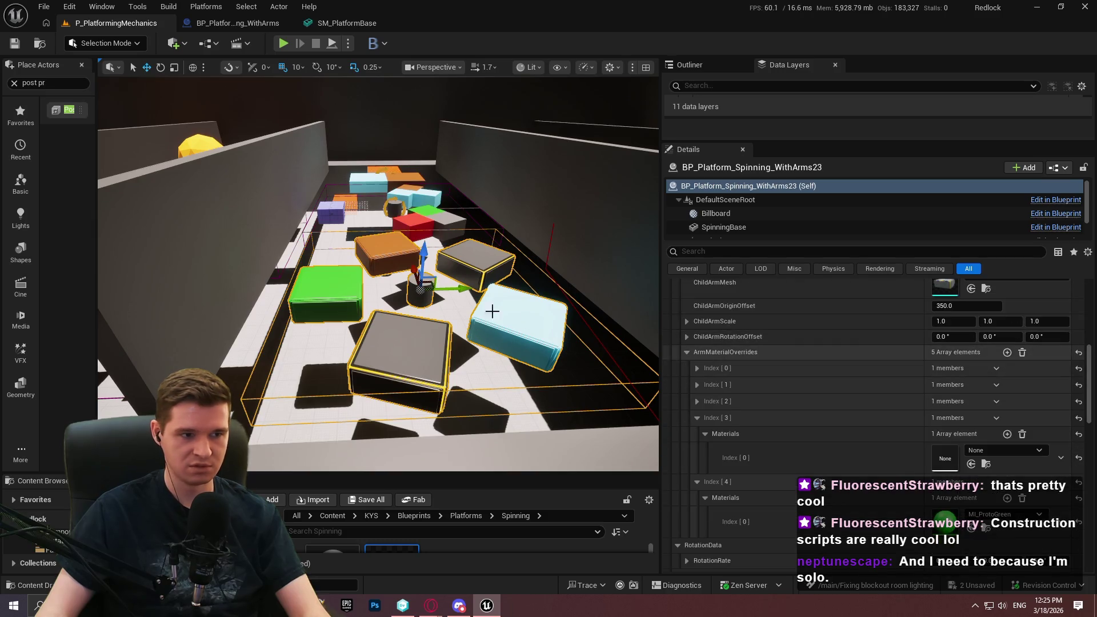
left_click(436, 218)
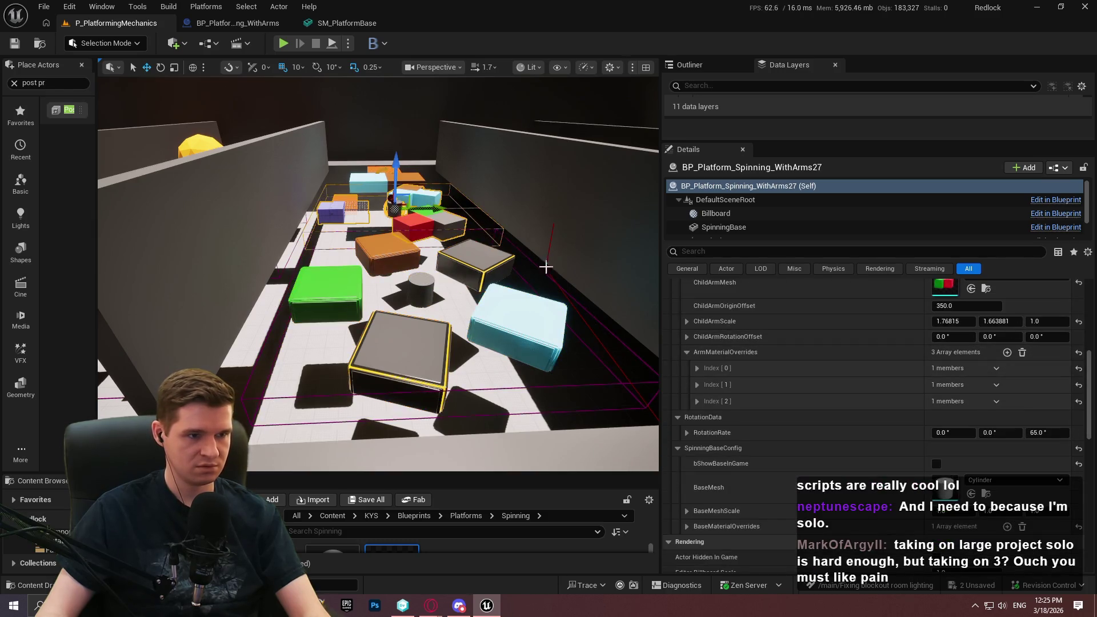
key("ctrl+z")
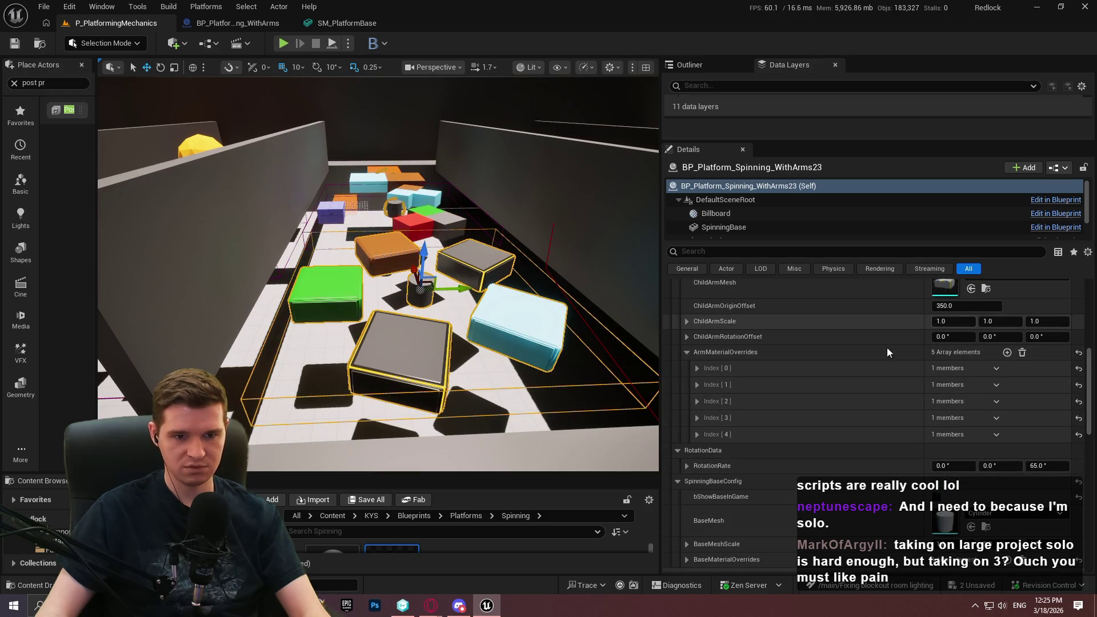
scroll(948, 341, "up", 3)
left_click(1024, 331)
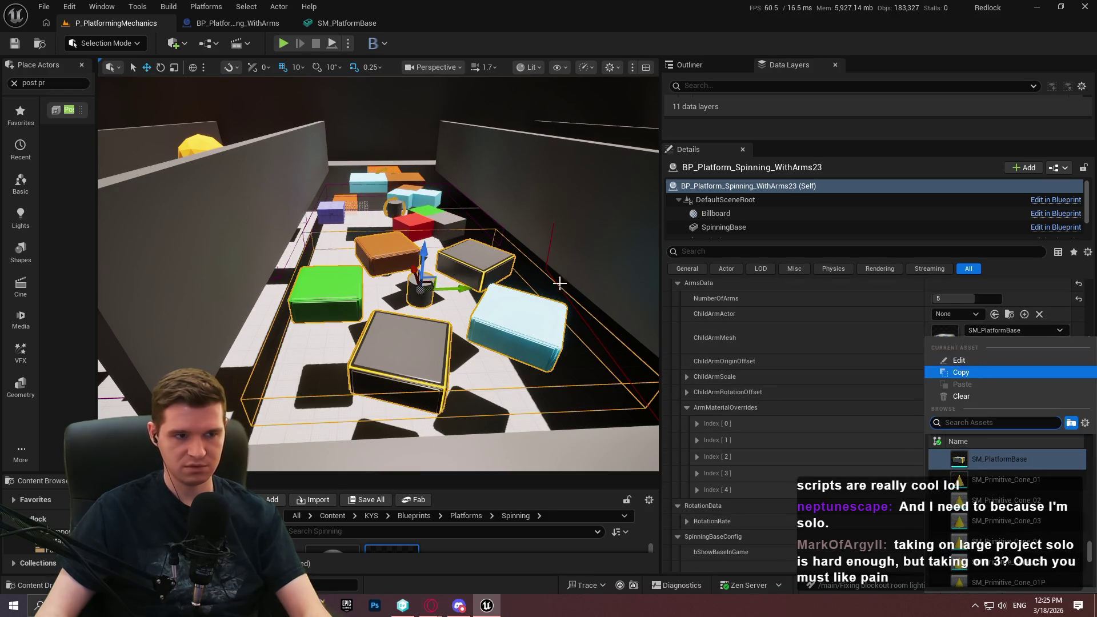
type("mbin")
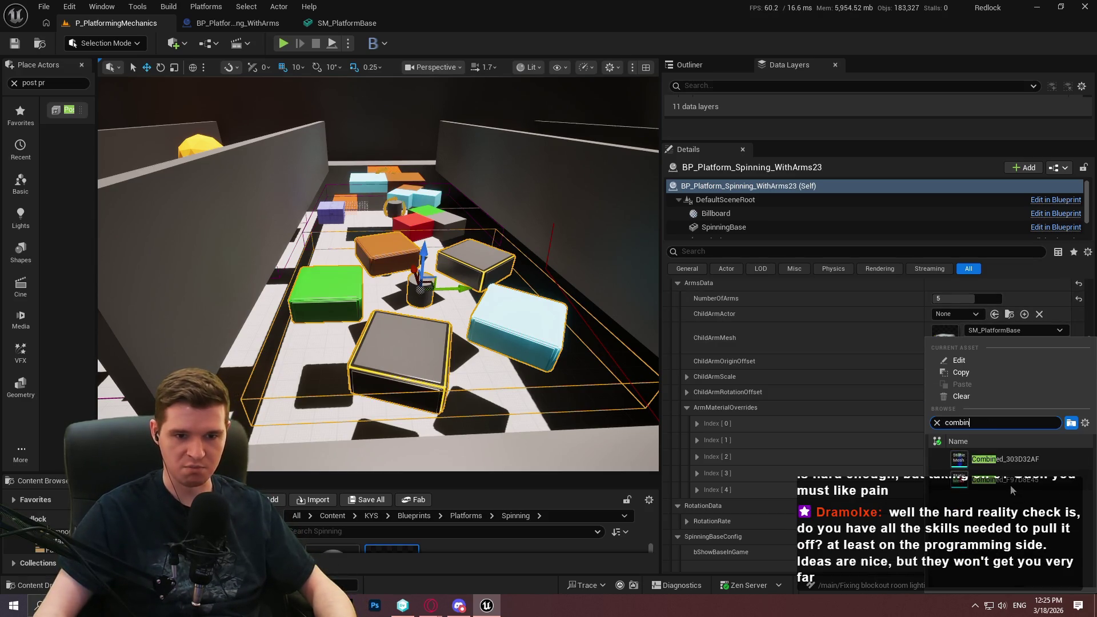
left_click(1009, 485)
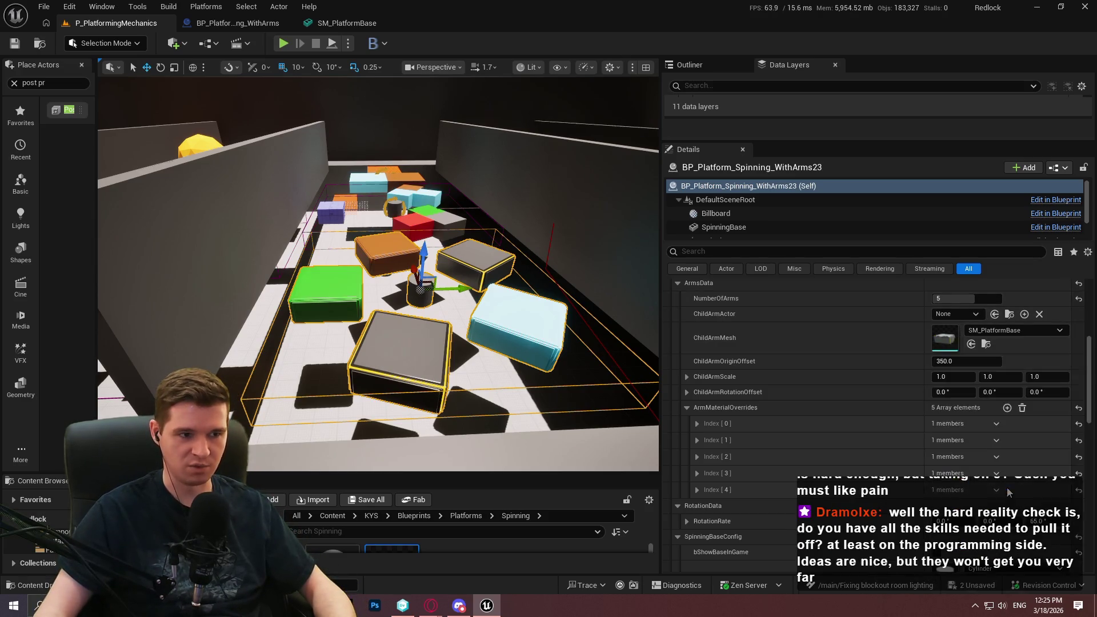
scroll(796, 408, "down", 3)
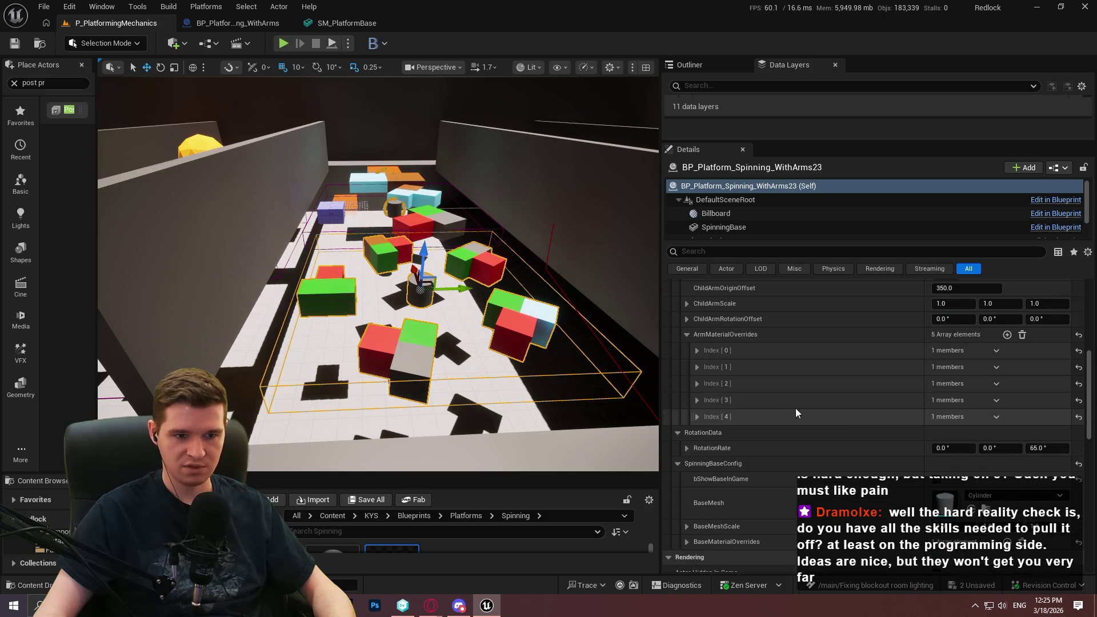
Step: Copy MI_ProtoGreen from Index [0] and paste it into the fifth arm's slots Index [1] and [2]
left_click(697, 417)
left_click(706, 432)
scroll(837, 400, "down", 2)
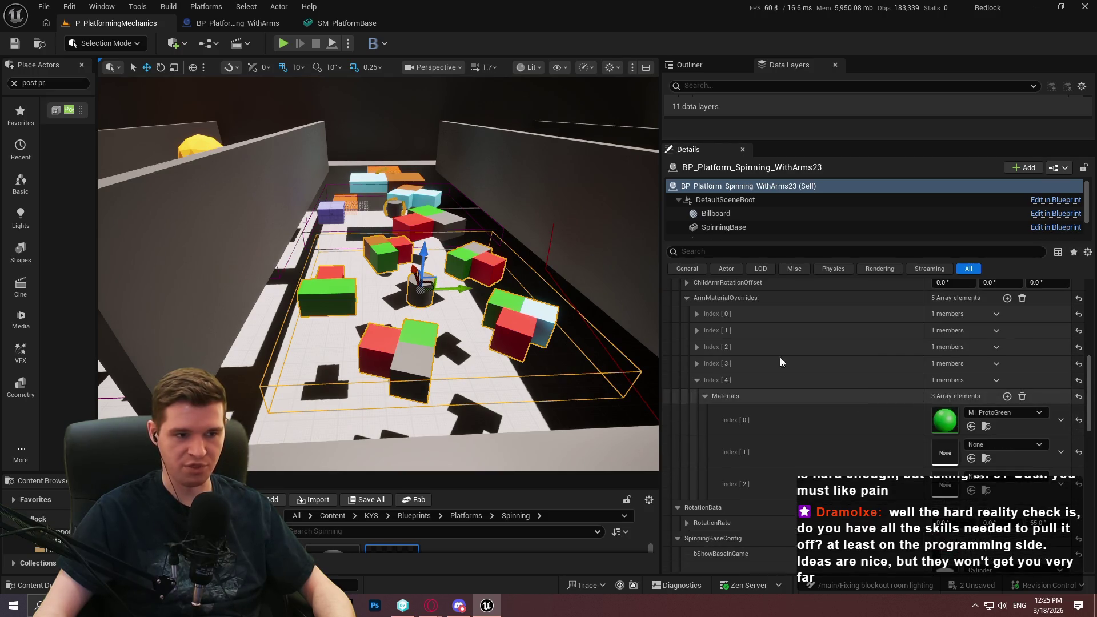
mouse_move(448, 141)
left_mouse_down()
mouse_move(474, 158)
mouse_move(448, 142)
left_mouse_up()
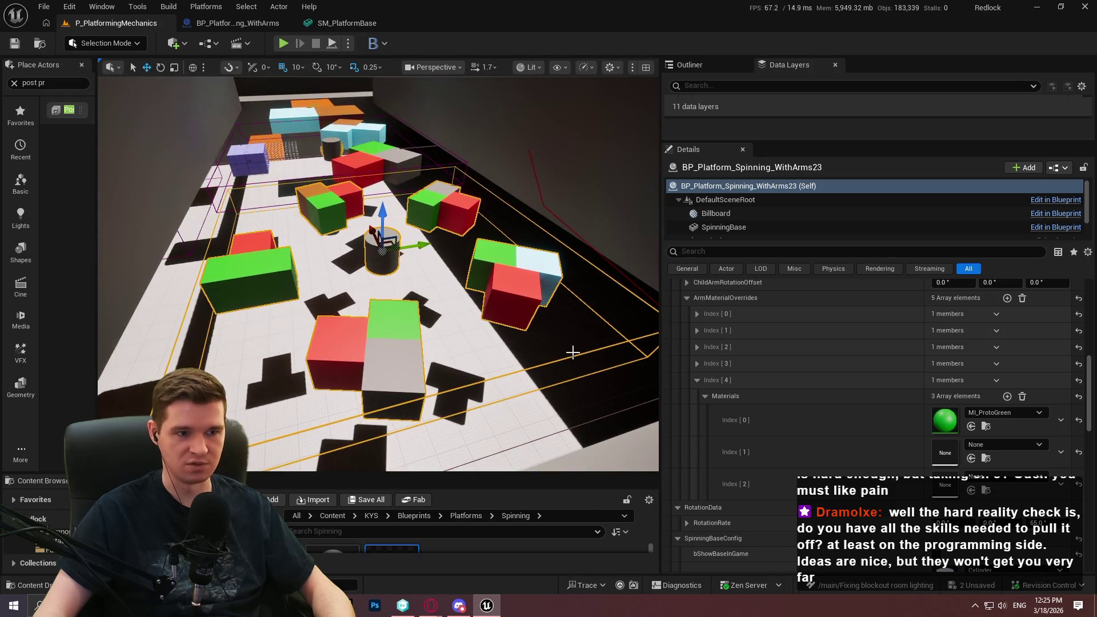
left_click(991, 443)
left_click(917, 415)
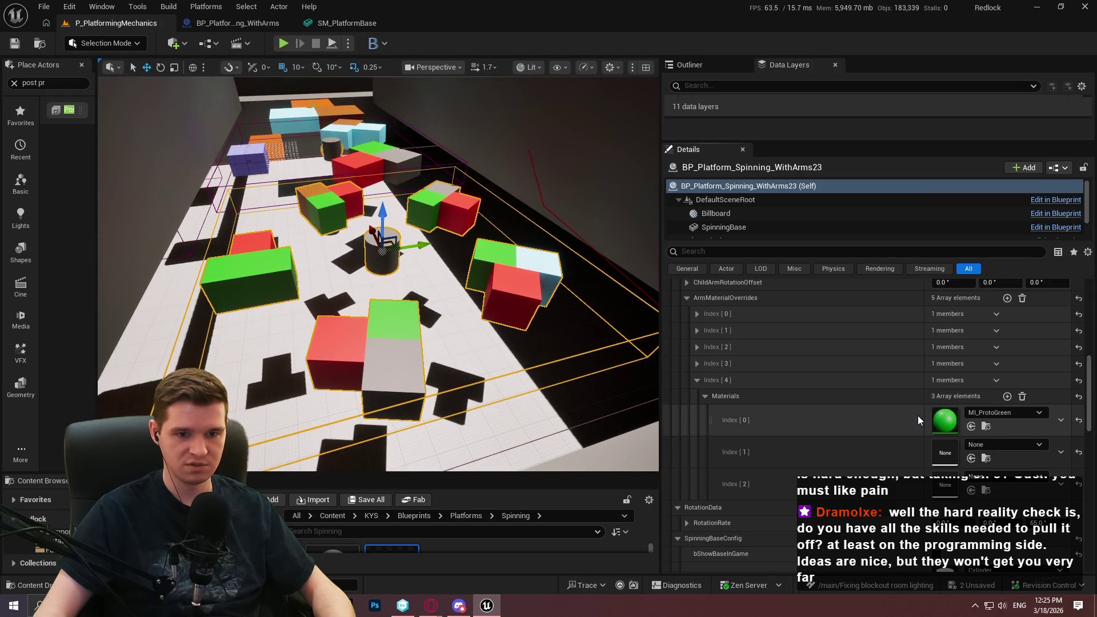
key("ctrl+c")
left_click(889, 460)
key("ctrl+v")
left_click(889, 485)
key("ctrl+v")
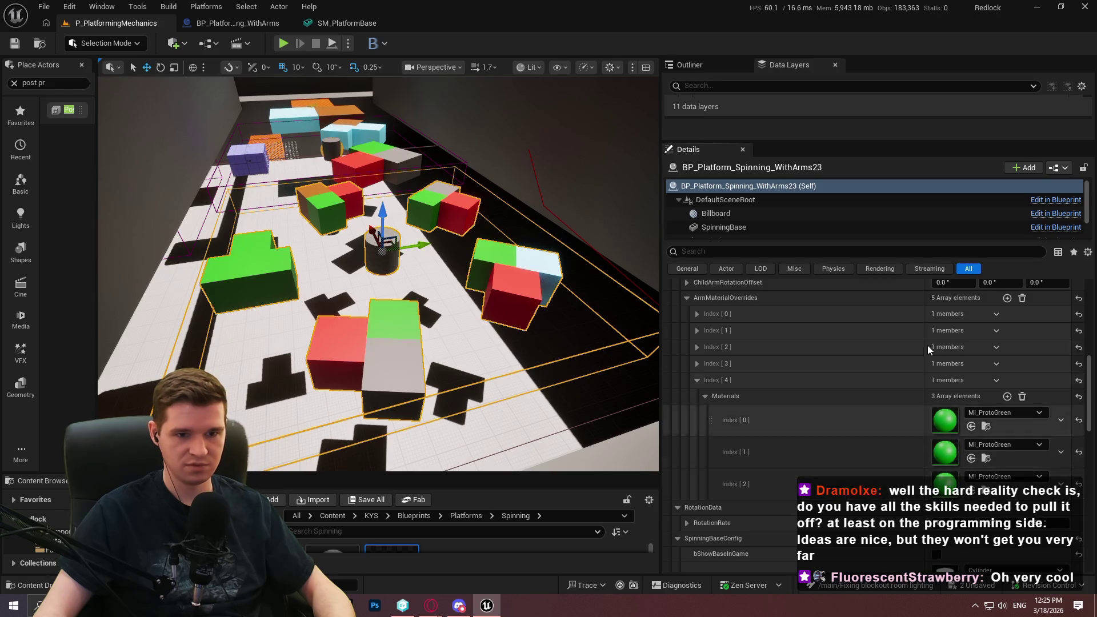
Step: Paste MI_ProtoGreen into all of the fourth arm's material slots
left_click(696, 364)
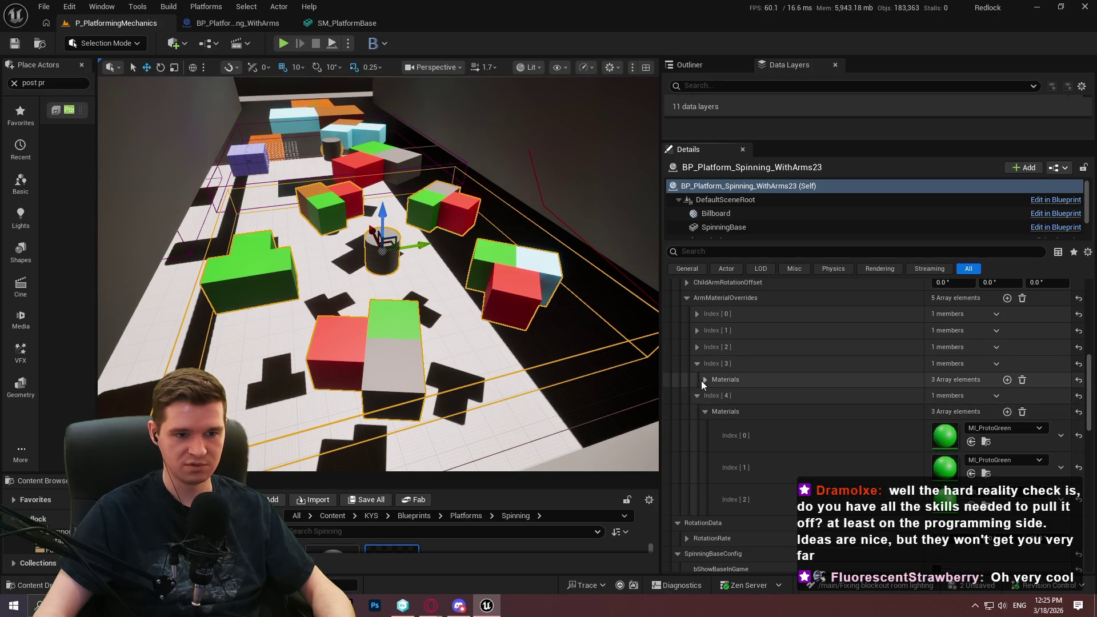
left_click(787, 403)
key("ctrl+v")
left_click(786, 434)
key("ctrl+v")
left_click(786, 457)
key("ctrl+v")
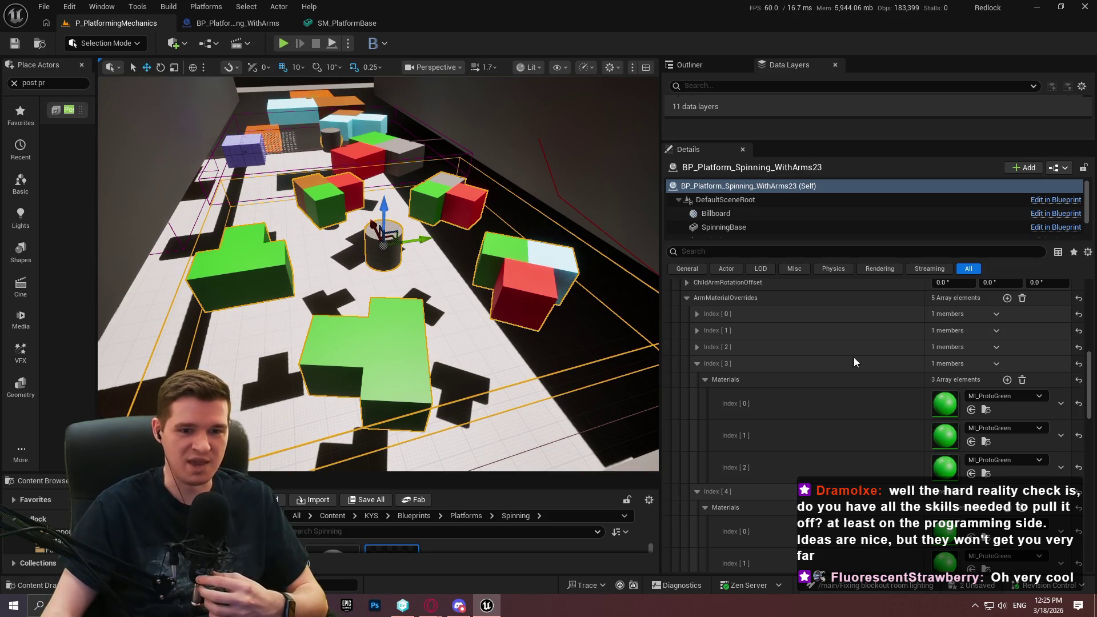
Step: Reduce the platform to 3 arms, with ChildArmScale X 2.784861 and rotation offset 751.849275, -24.382363, 0
scroll(779, 416, "up", 3)
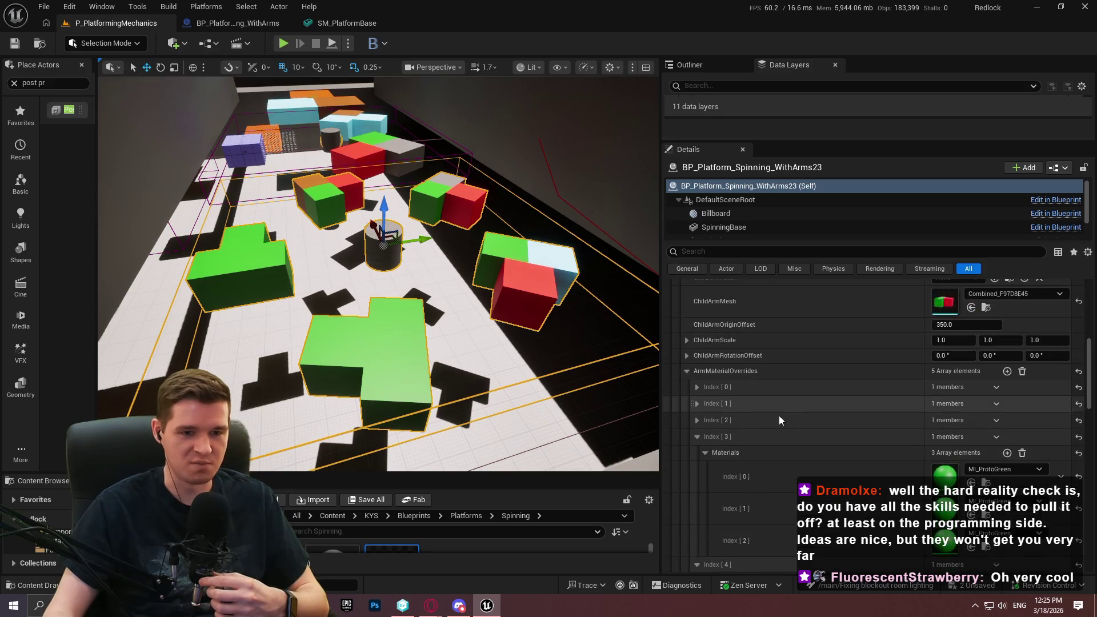
scroll(774, 384, "up", 3)
scroll(839, 388, "up", 1)
mouse_move(527, 252)
left_mouse_down()
mouse_move(560, 257)
mouse_move(531, 253)
left_mouse_up()
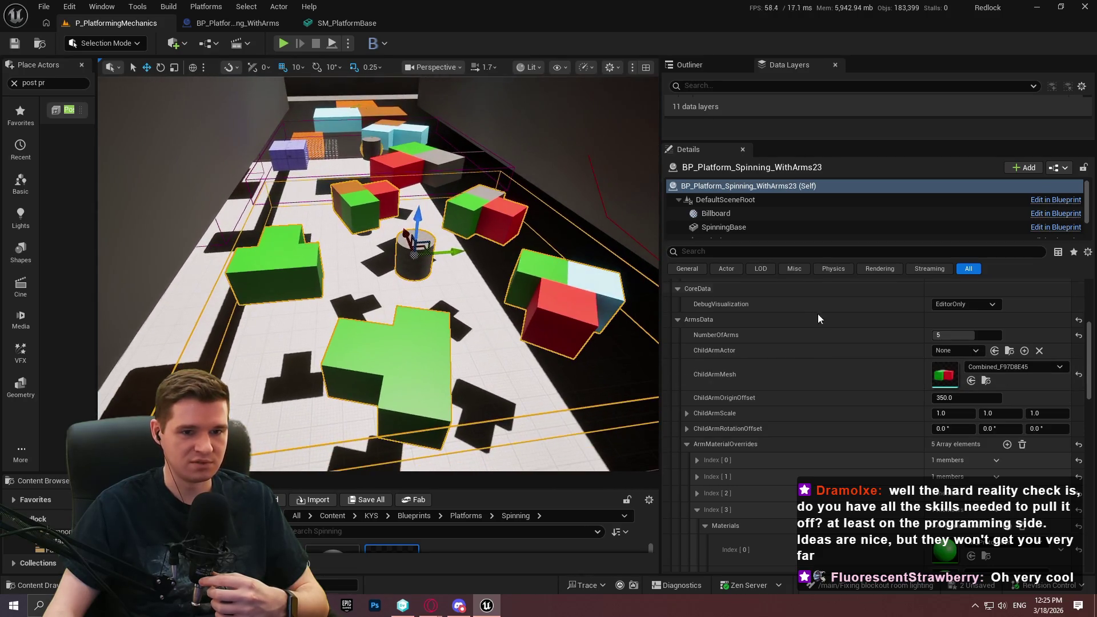
mouse_move(965, 335)
left_mouse_down()
mouse_move(1011, 335)
mouse_move(940, 334)
mouse_move(957, 335)
left_mouse_up()
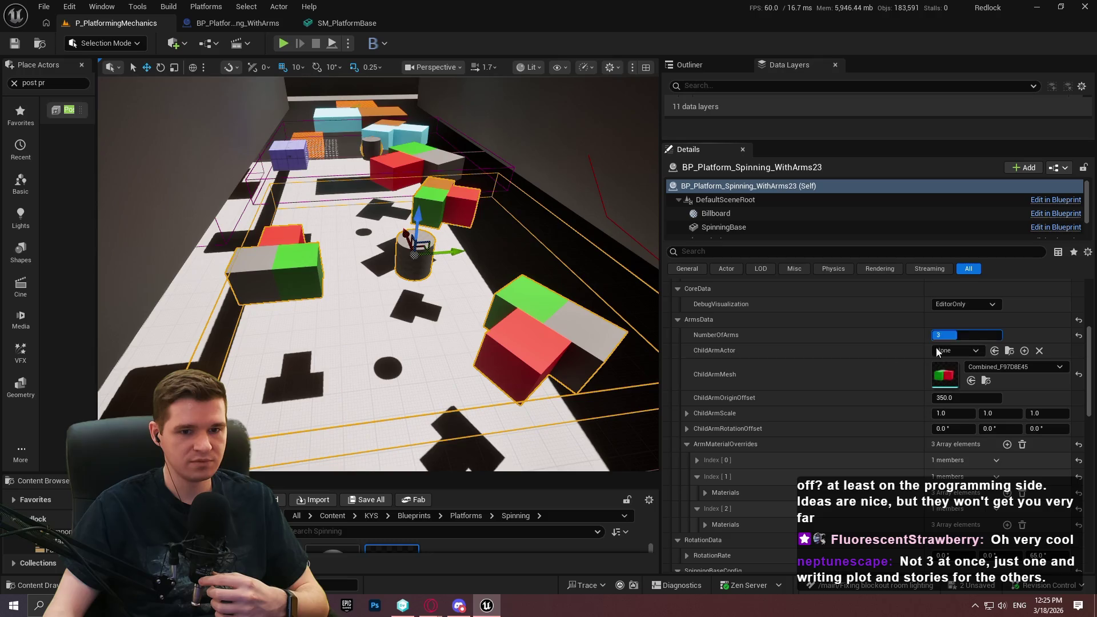
mouse_move(953, 428)
left_mouse_down()
mouse_move(1051, 428)
mouse_move(965, 413)
mouse_move(999, 413)
mouse_move(931, 429)
mouse_move(1008, 428)
mouse_move(997, 428)
left_mouse_up()
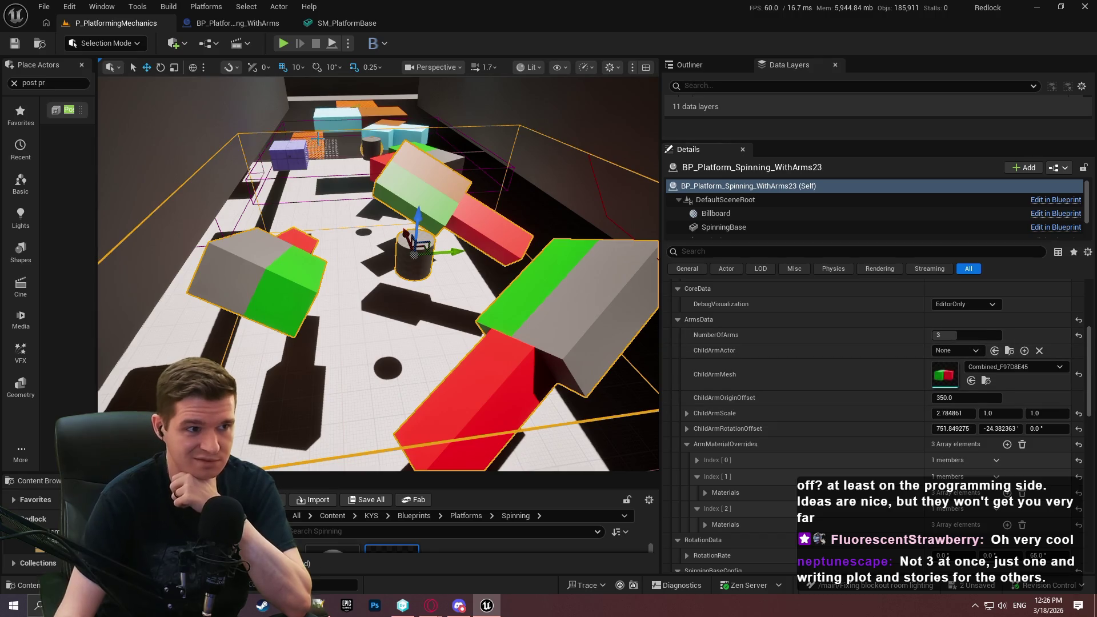
left_click_drag(400, 229, 449, 83)
mouse_move(341, 187)
left_mouse_down()
mouse_move(297, 197)
mouse_move(442, 148)
left_mouse_up()
scroll(341, 187, "up", 2)
scroll(341, 187, "up", 2)
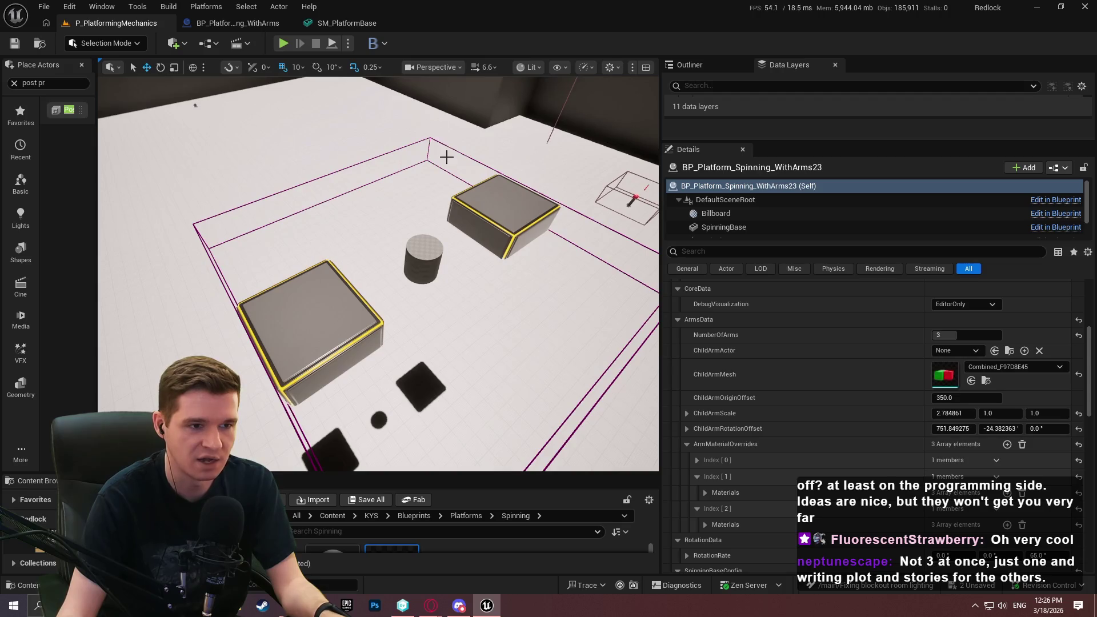
Step: Select the two-armed spinning platform, add an ArmMaterialOverrides element and set NumberOfArms to 5
left_click(443, 148)
scroll(766, 451, "down", 3)
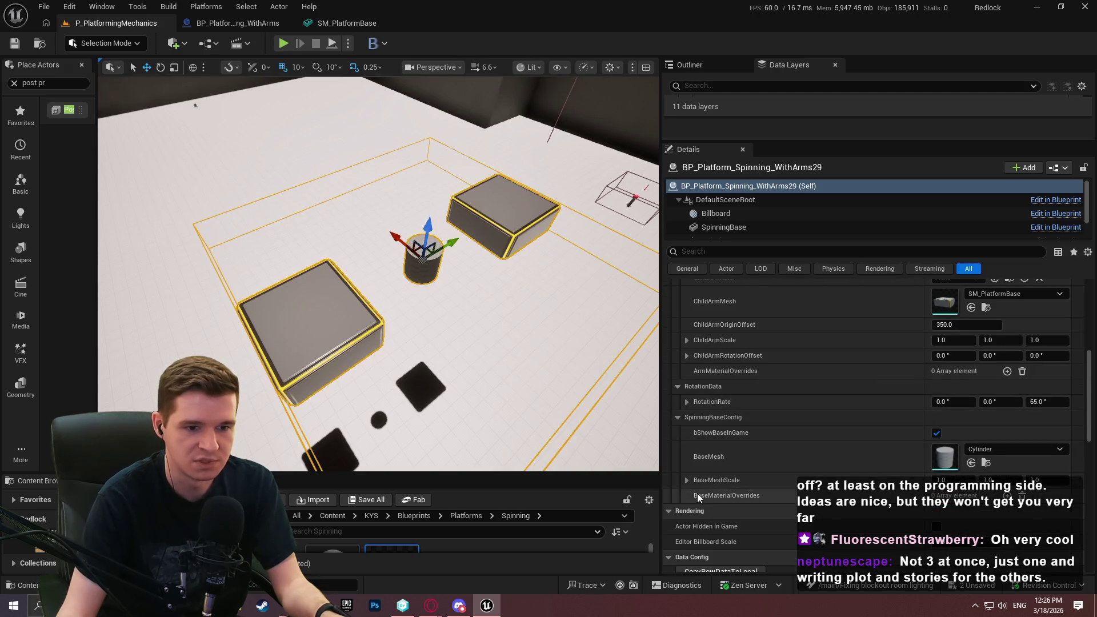
scroll(788, 457, "down", 2)
scroll(786, 443, "up", 2)
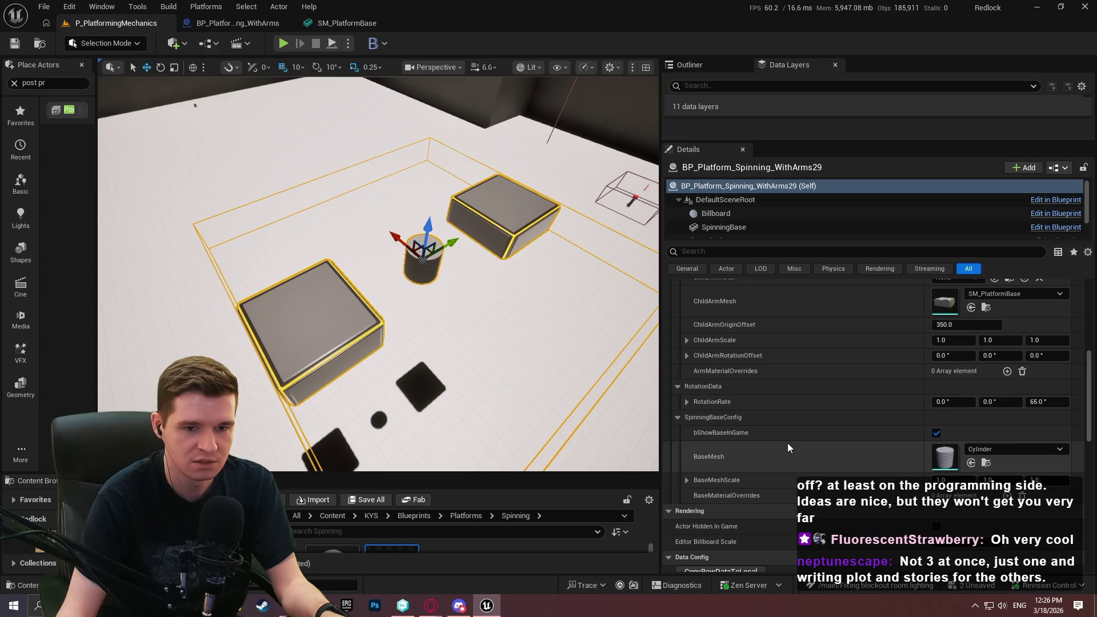
scroll(712, 457, "up", 2)
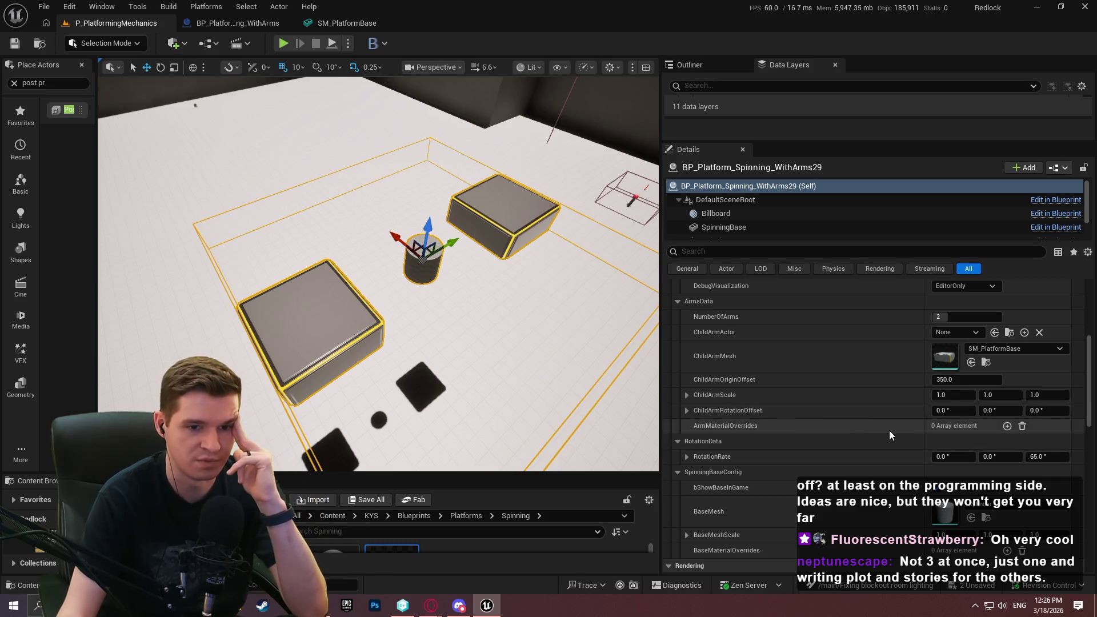
left_click(1006, 426)
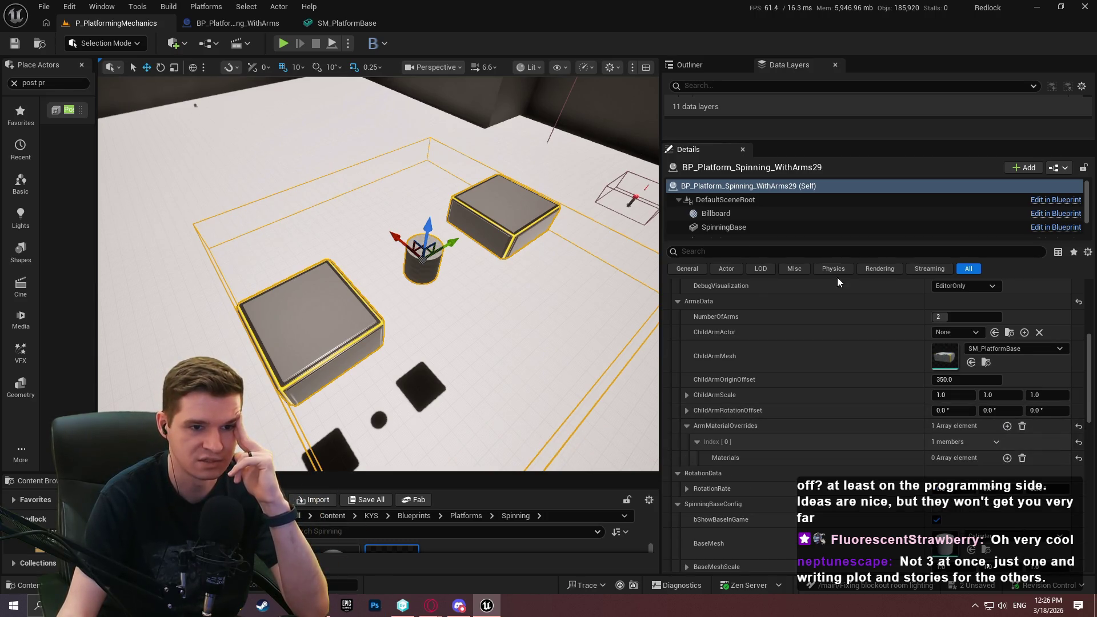
left_click_drag(957, 317, 974, 316)
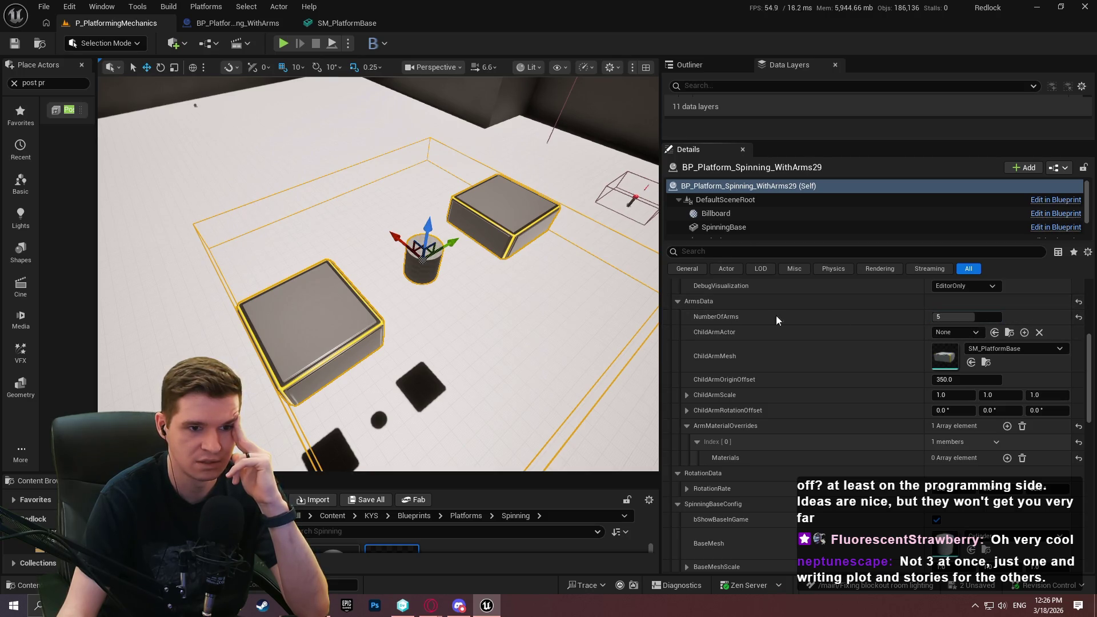
Step: Clear the Data Table, then reassign DT_Platforms_Spinning with Row Name plat_spinning_default
scroll(869, 314, "up", 3)
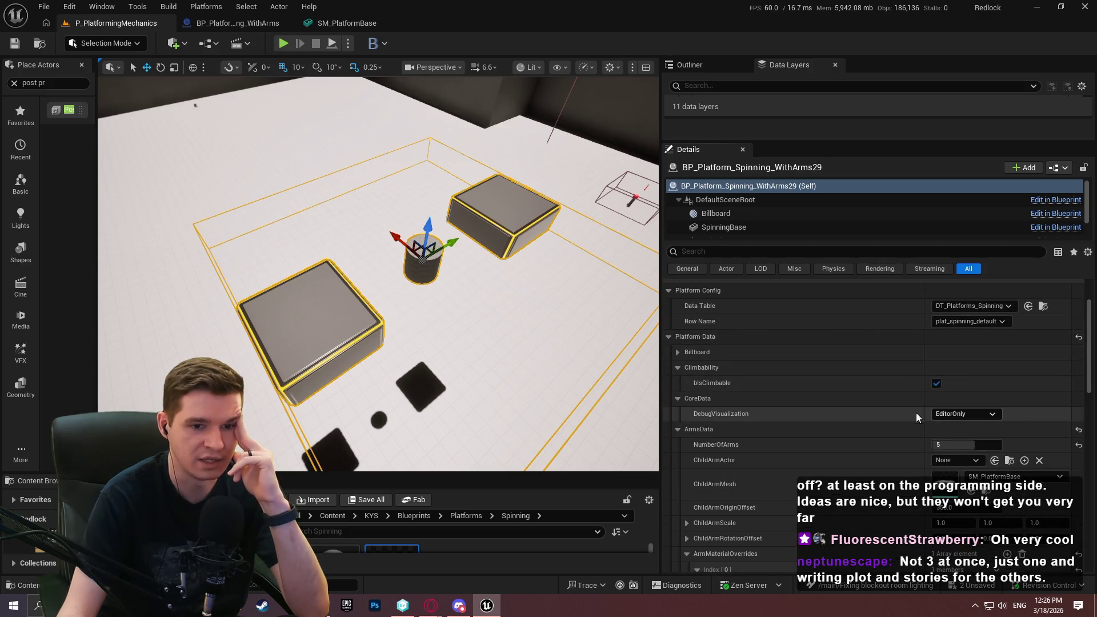
scroll(921, 395, "down", 1)
scroll(932, 358, "up", 4)
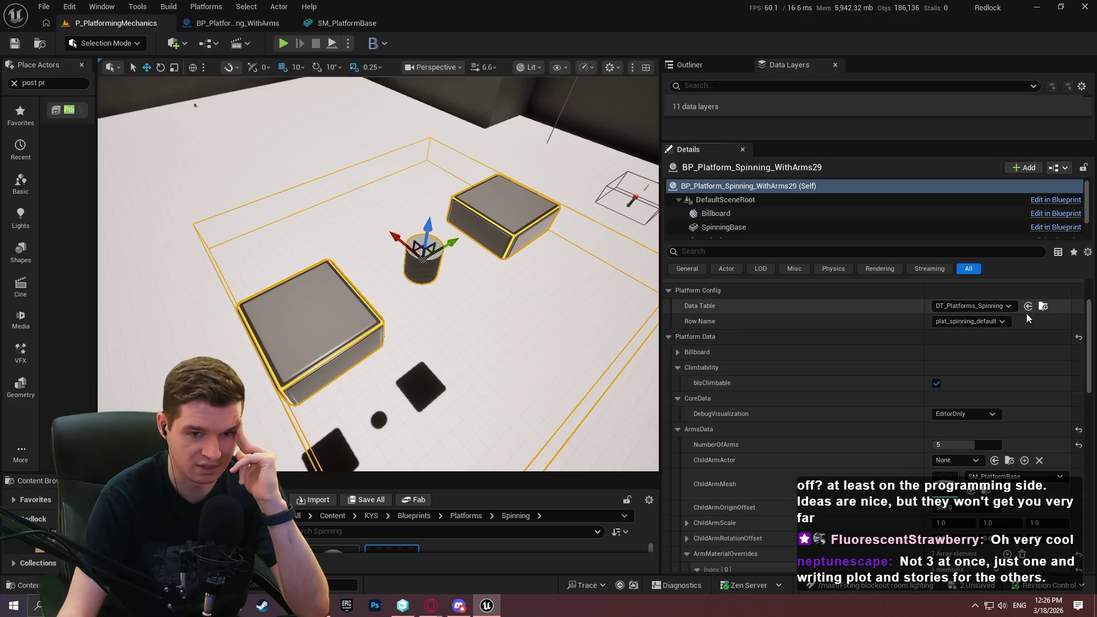
scroll(846, 365, "down", 4)
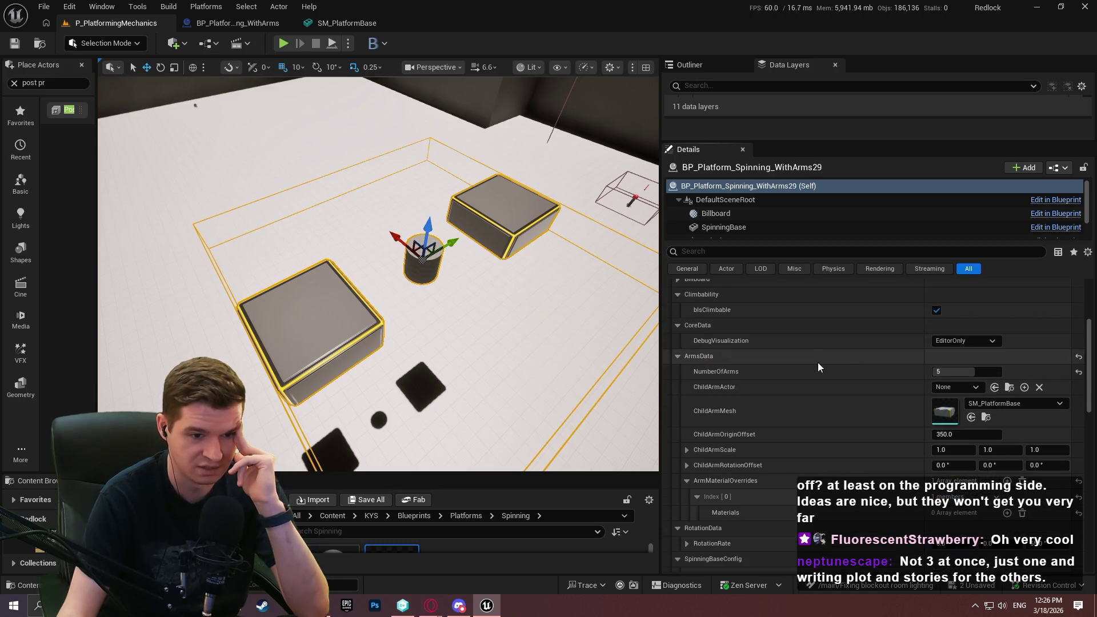
scroll(818, 365, "up", 3)
left_click(989, 286)
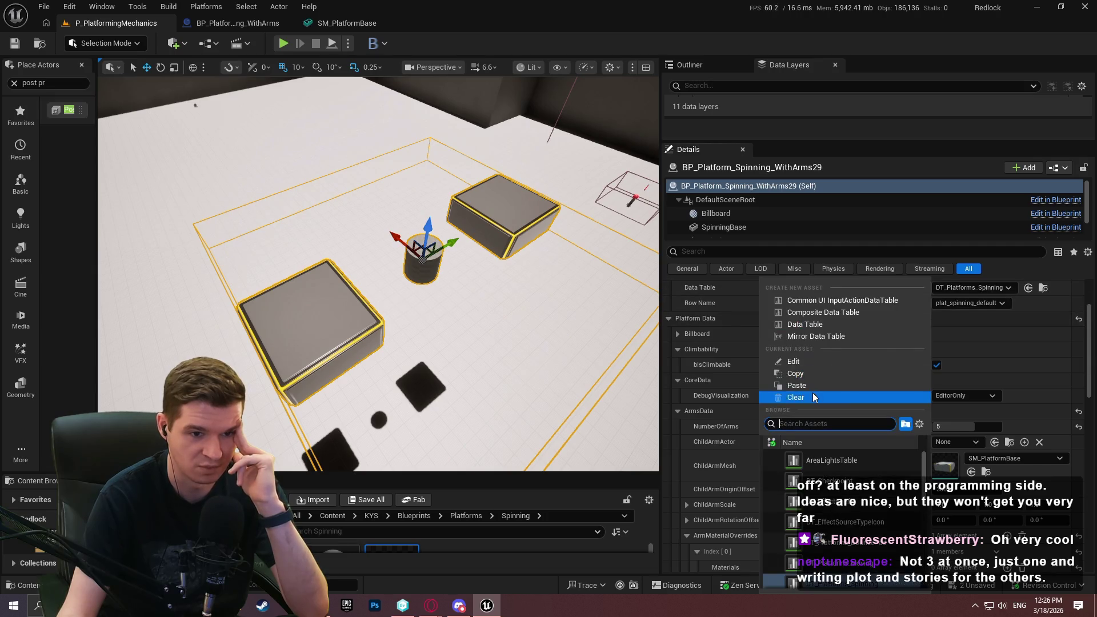
left_click(812, 392)
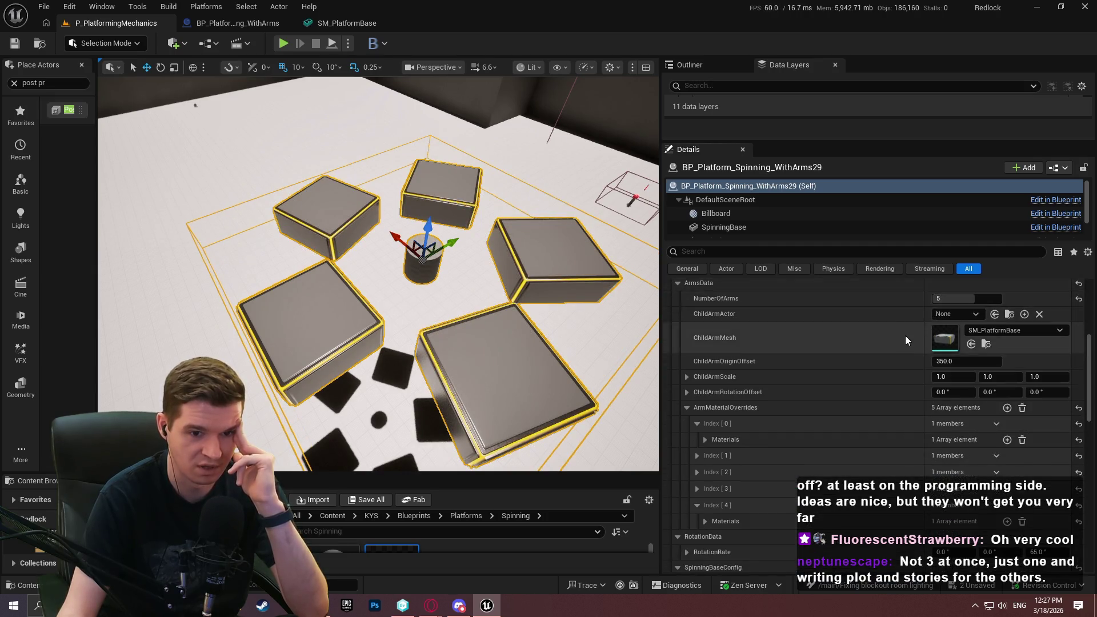
scroll(950, 310, "up", 6)
left_click(950, 307)
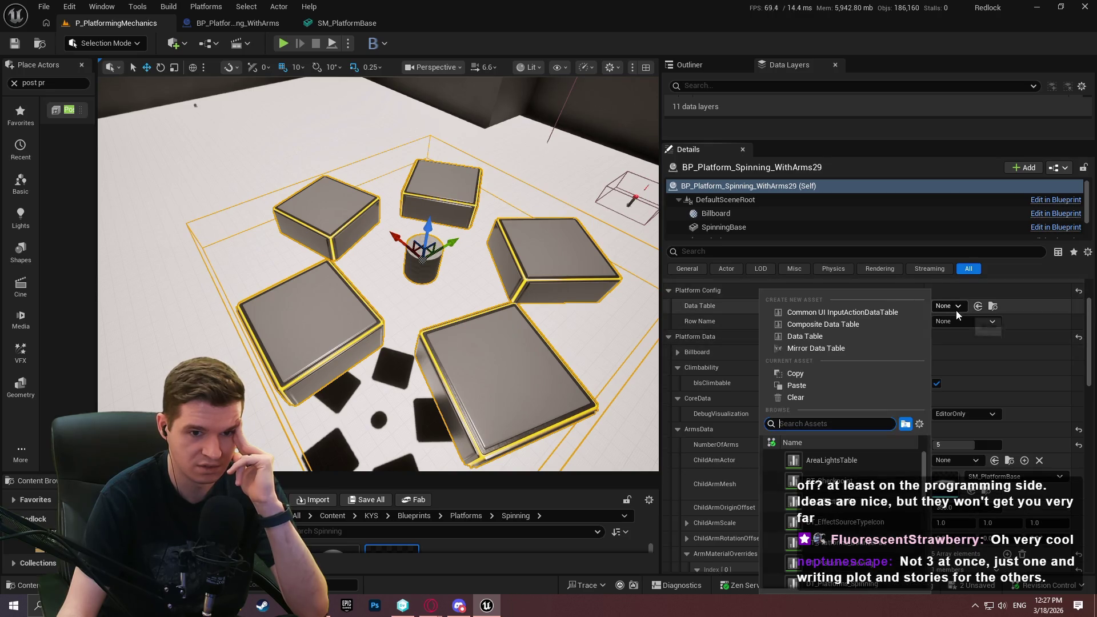
scroll(882, 474, "down", 5)
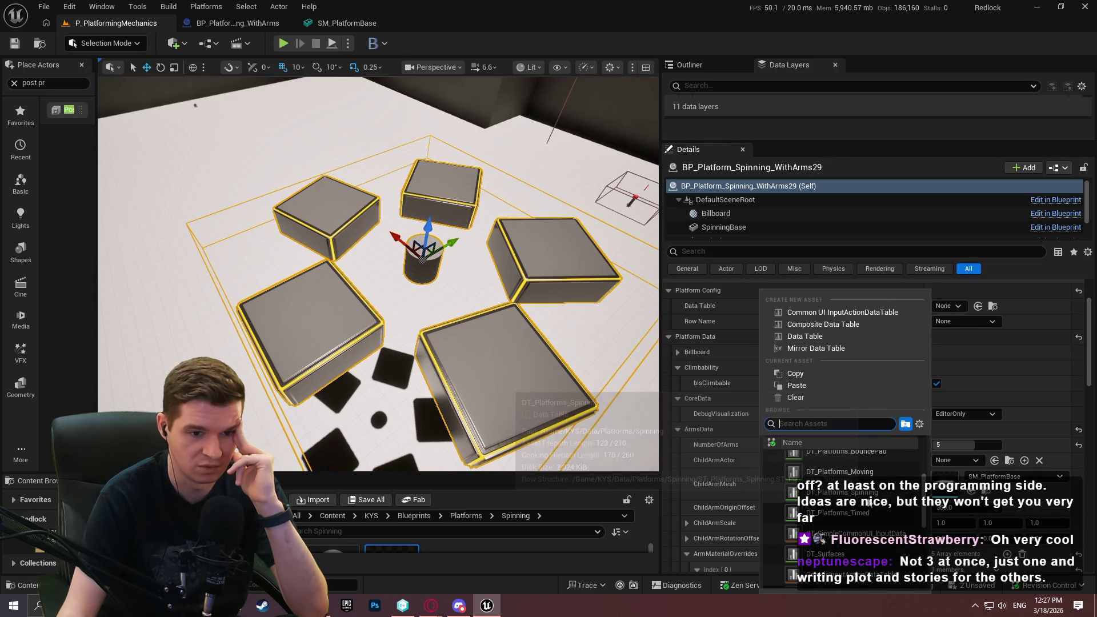
left_click(840, 492)
left_click(964, 322)
left_click(967, 346)
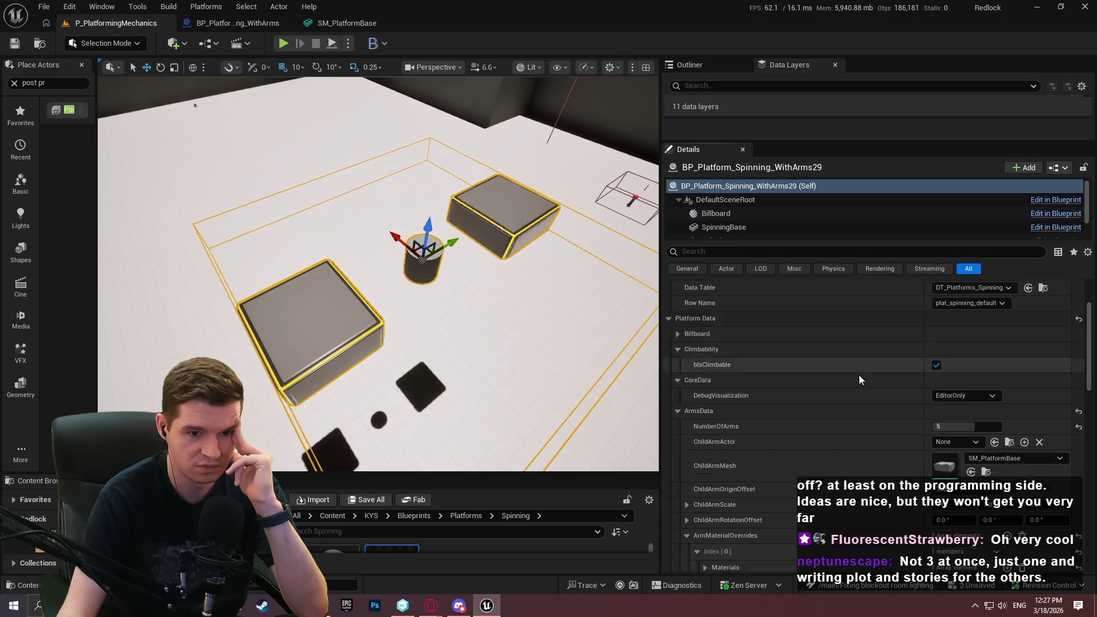
Step: Browse to DT_Platforms_Spinning in the Content Browser's Data/Platforms/Spinning folder
scroll(841, 403, "down", 4)
scroll(841, 402, "down", 2)
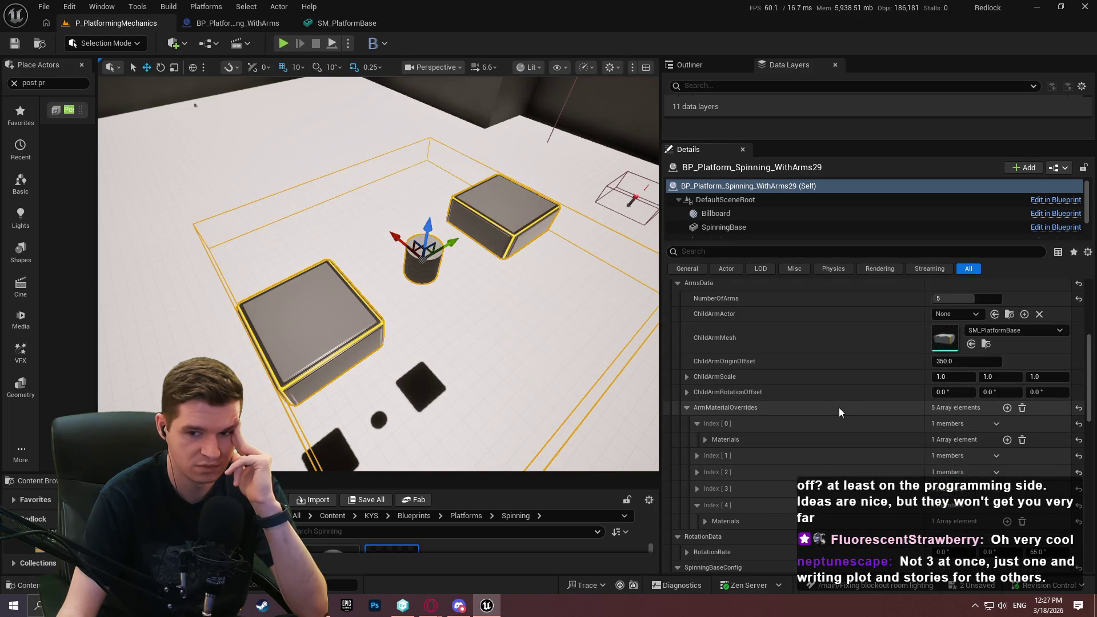
scroll(839, 407, "up", 9)
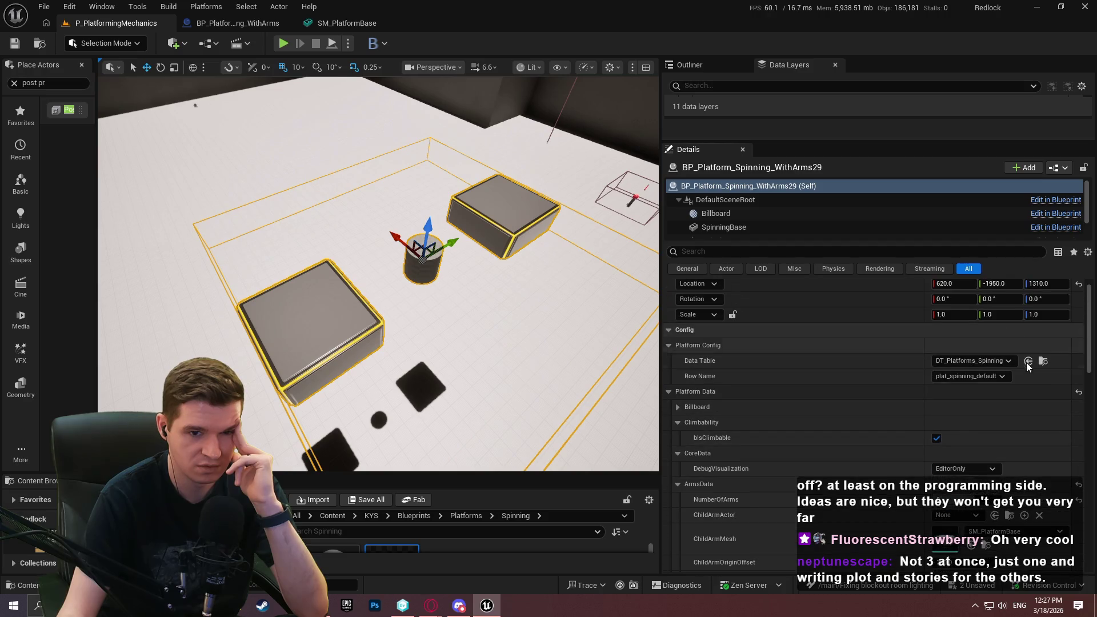
left_click(1044, 364)
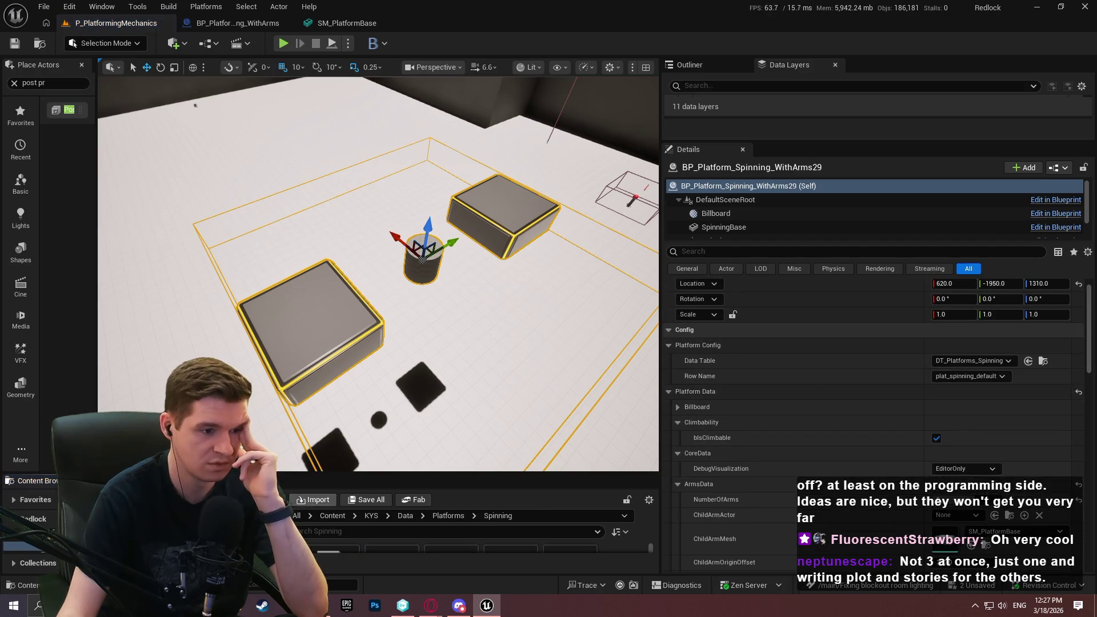
Step: Open DT_Platforms_Spinning and expand the plat_spinning_default row's CoreData and ArmsData
double_click(337, 560)
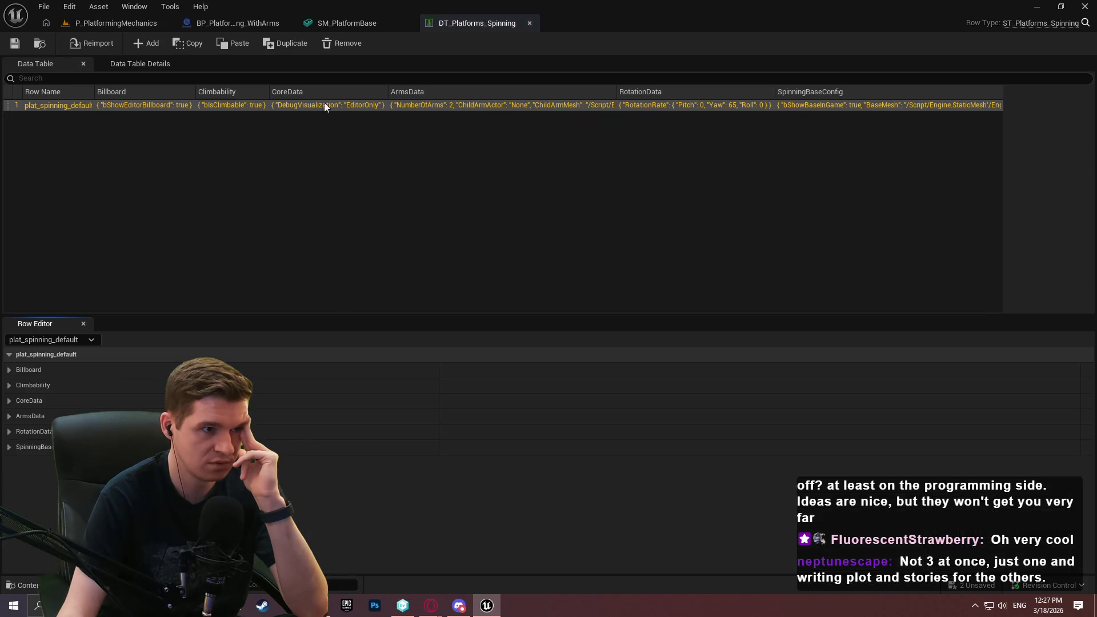
left_click(9, 401)
left_click(9, 431)
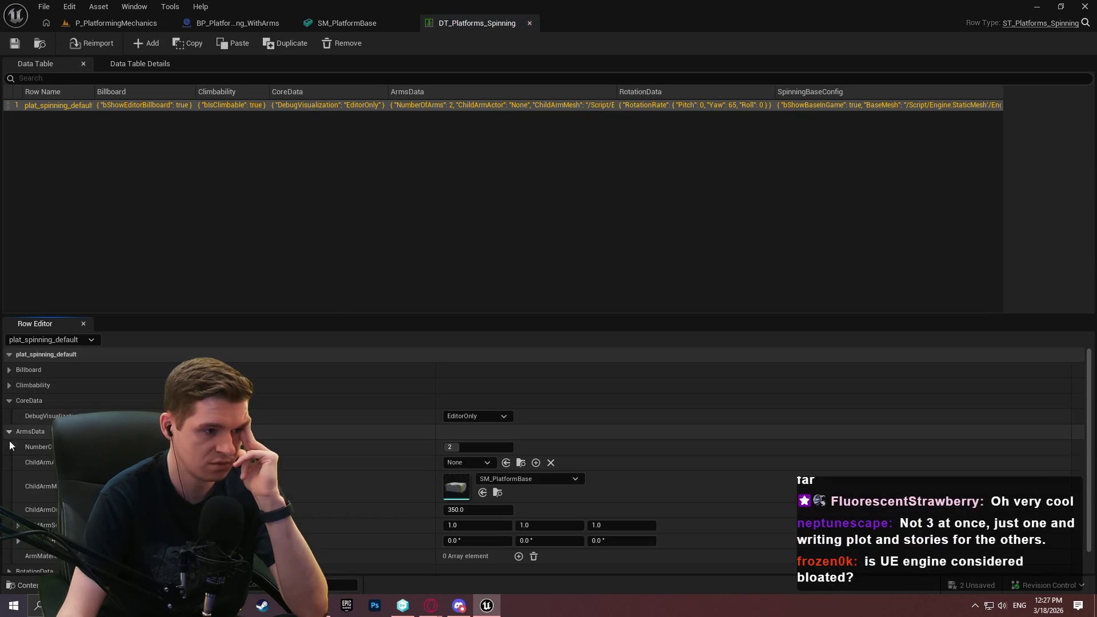
scroll(19, 447, "down", 1)
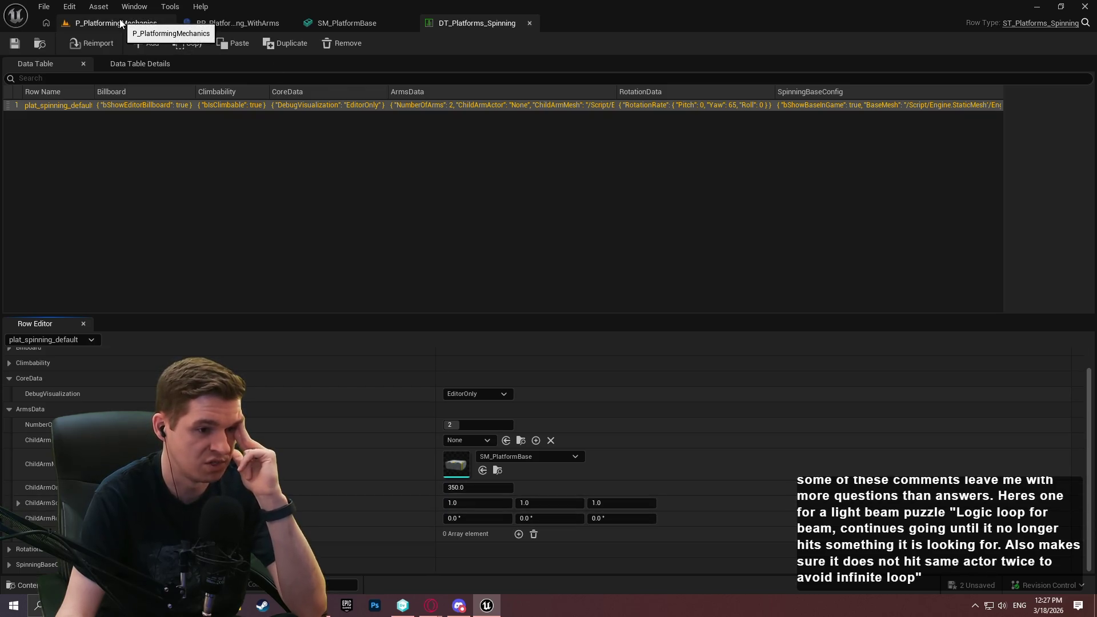
Step: Back in the Blueprint's Construction Script, make the 'Spawn arms for static mesh' comment taller
left_click(247, 26)
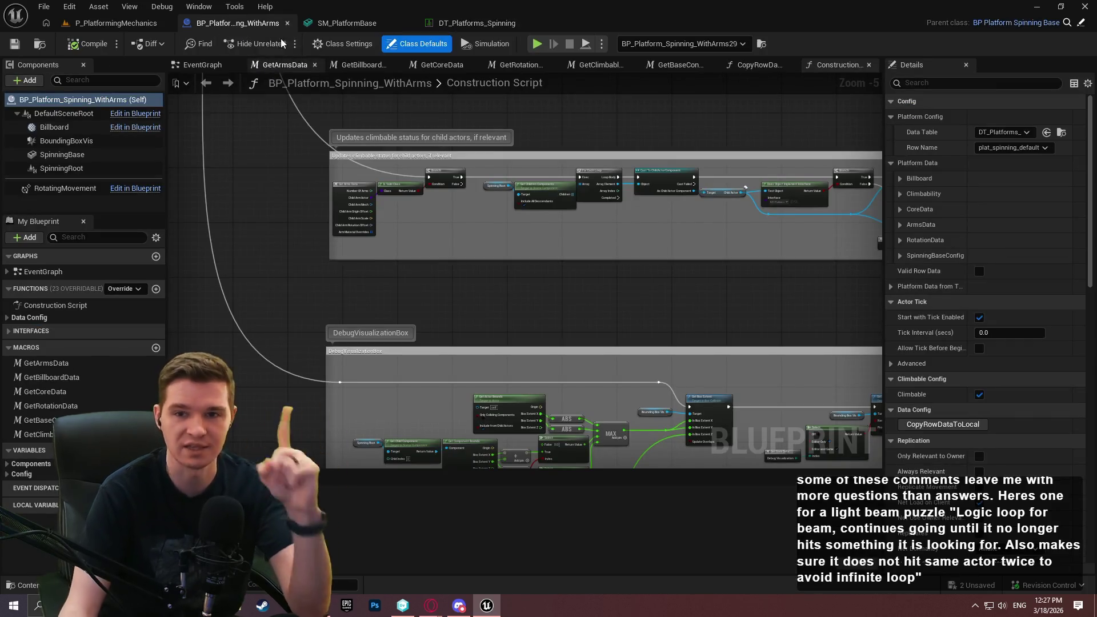
scroll(502, 293, "down", 5)
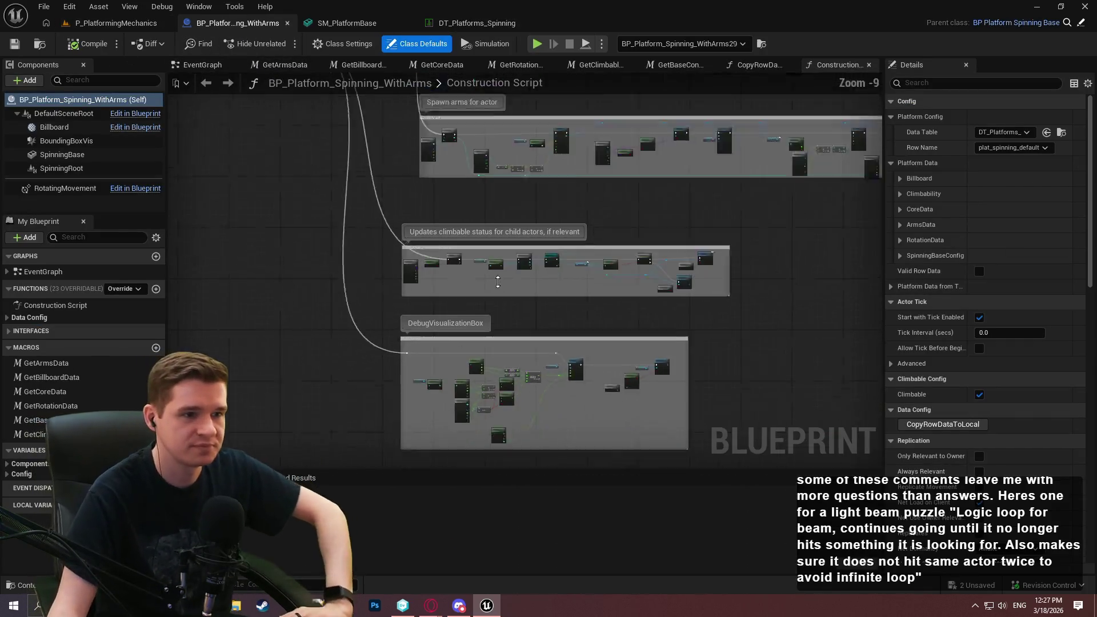
scroll(524, 338, "up", 2)
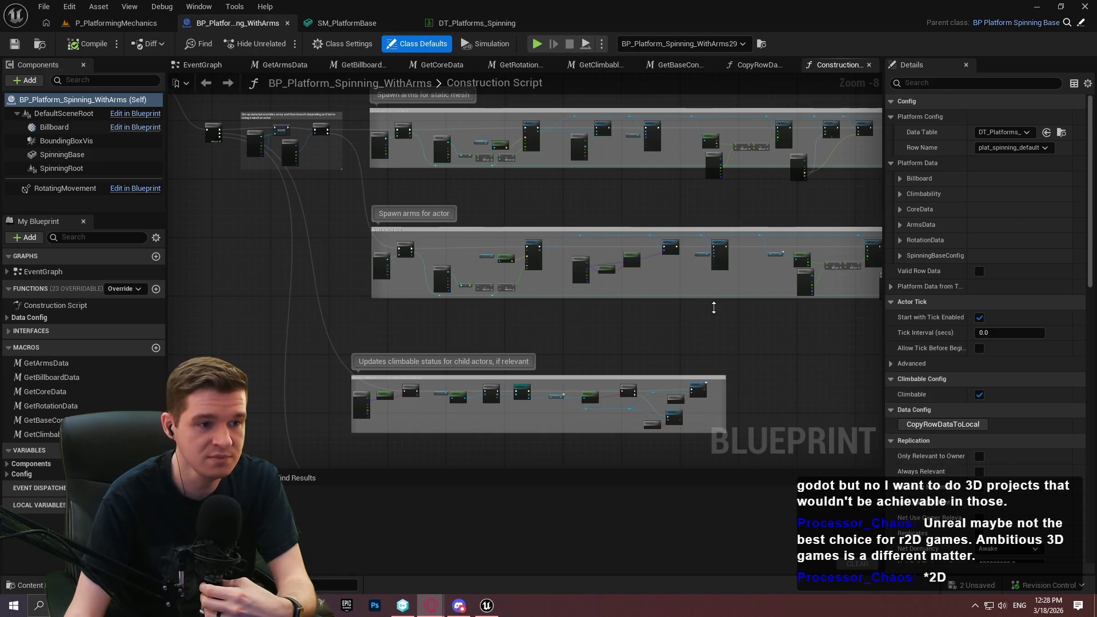
mouse_move(886, 206)
left_mouse_down()
mouse_move(811, 199)
mouse_move(955, 177)
left_mouse_up()
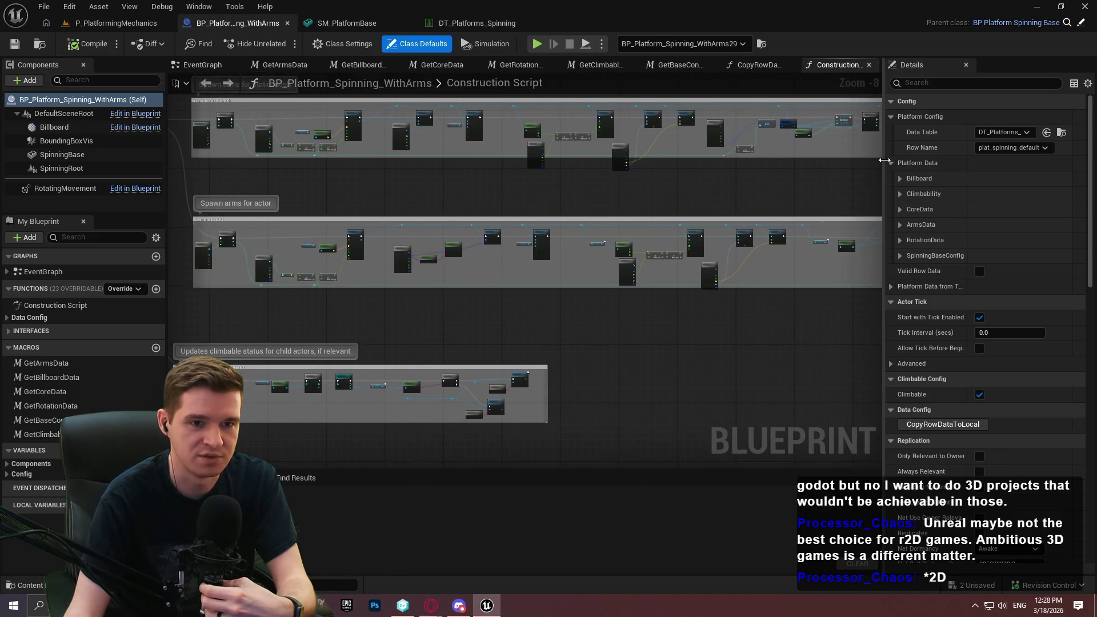
left_click_drag(882, 166, 912, 163)
scroll(638, 167, "up", 5)
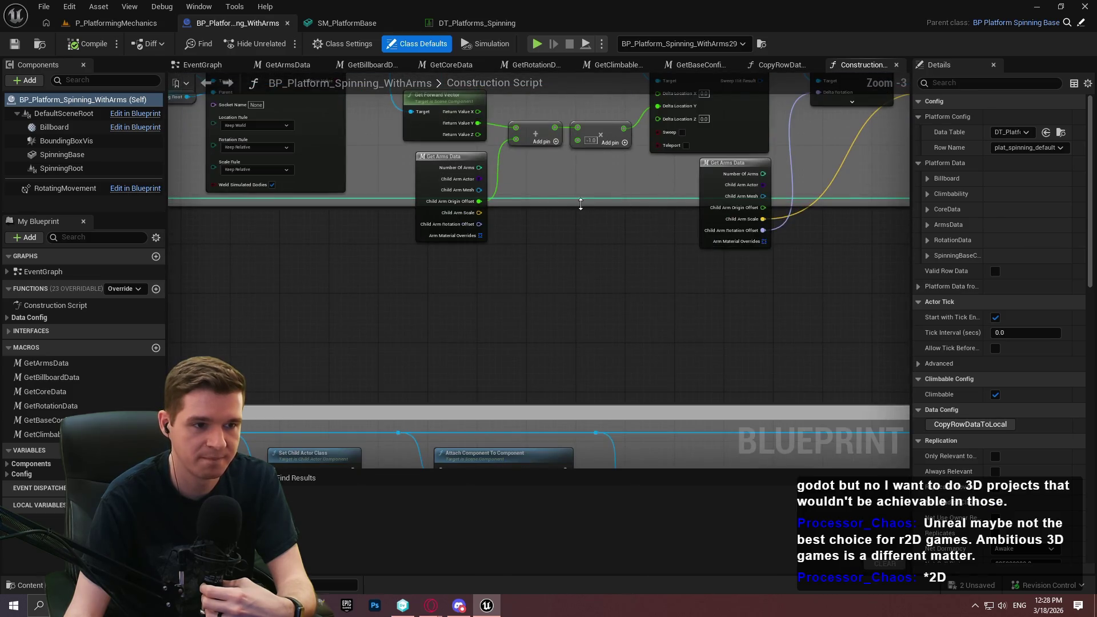
mouse_move(581, 204)
left_mouse_down()
mouse_move(578, 313)
mouse_move(578, 261)
left_mouse_up()
Step: Review the table setter, arm-clearing and climbable-status blocks, then open the GetBaseConfigData macro
scroll(577, 261, "down", 2)
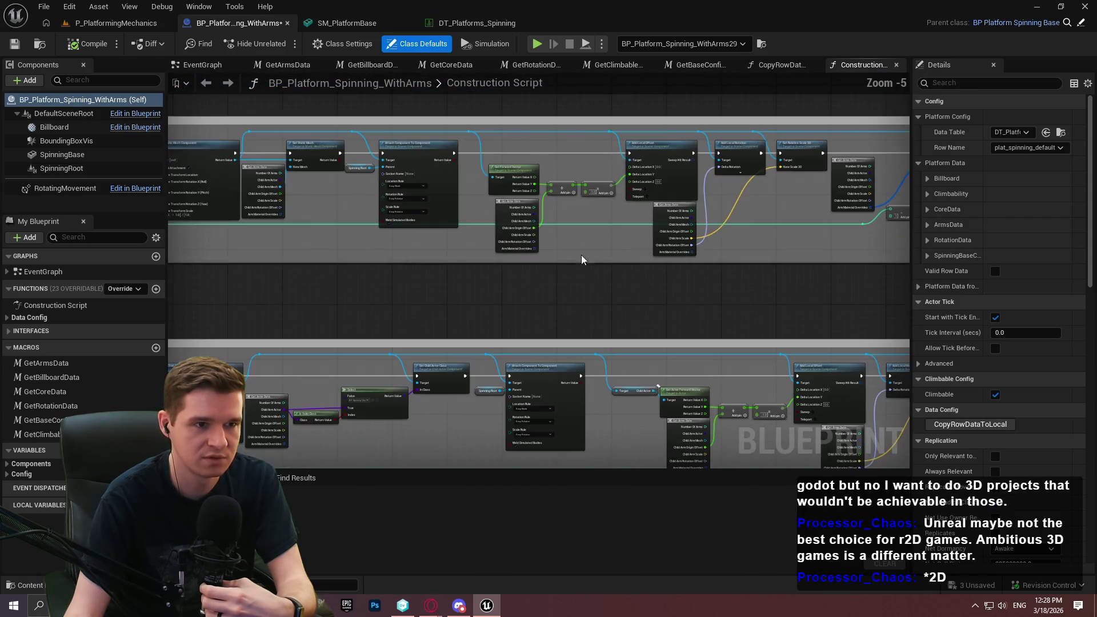
scroll(748, 301, "down", 3)
scroll(413, 170, "up", 7)
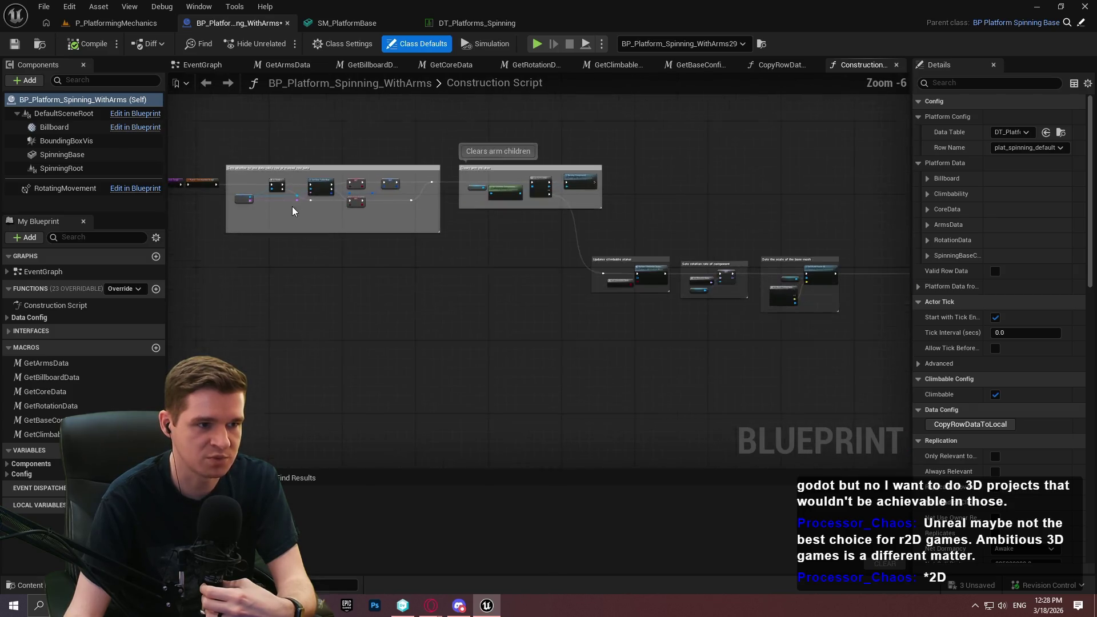
scroll(413, 169, "up", 1)
left_click(657, 243)
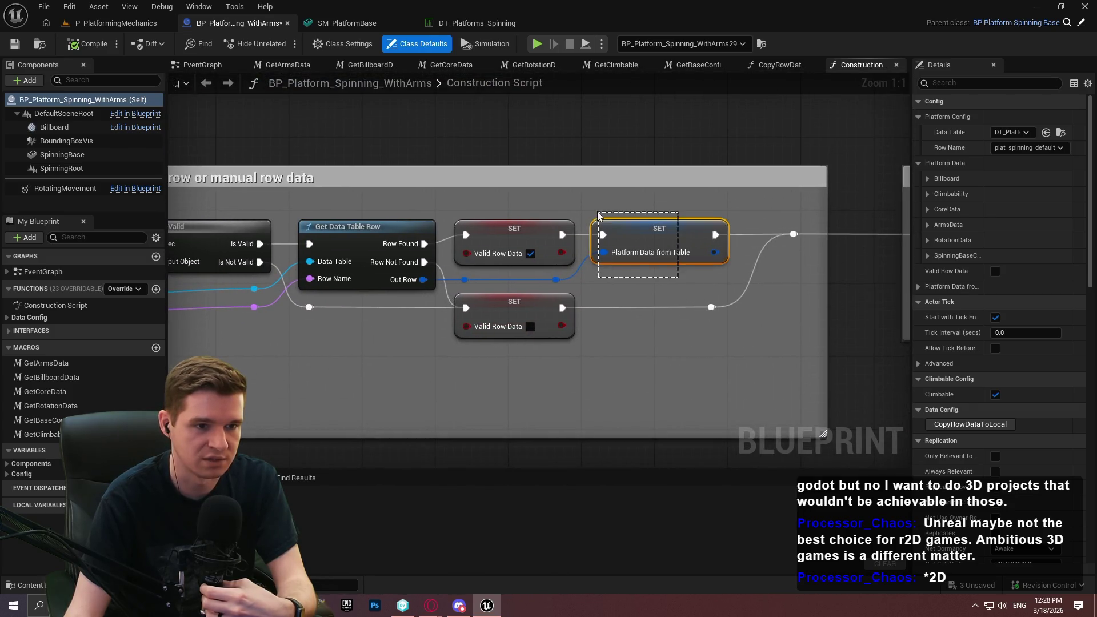
left_click(632, 372)
scroll(674, 368, "down", 3)
mouse_move(730, 362)
left_mouse_down()
mouse_move(364, 290)
mouse_move(964, 325)
mouse_move(674, 316)
left_mouse_up()
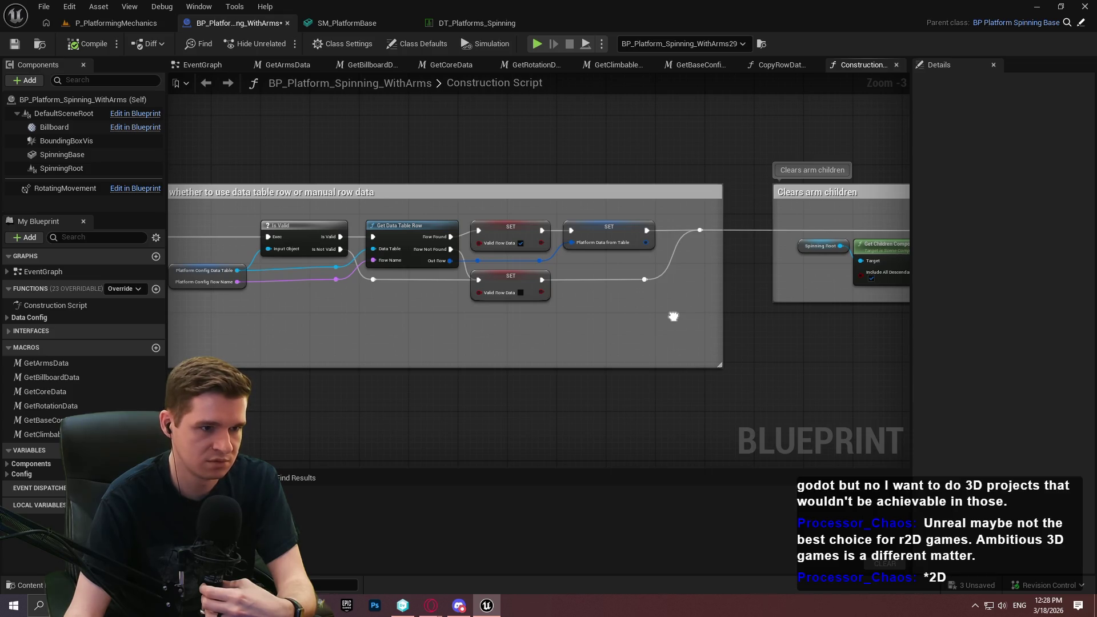
scroll(674, 316, "down", 1)
mouse_move(895, 321)
left_mouse_down()
mouse_move(749, 295)
mouse_move(610, 243)
mouse_move(364, 223)
left_mouse_up()
scroll(365, 222, "up", 2)
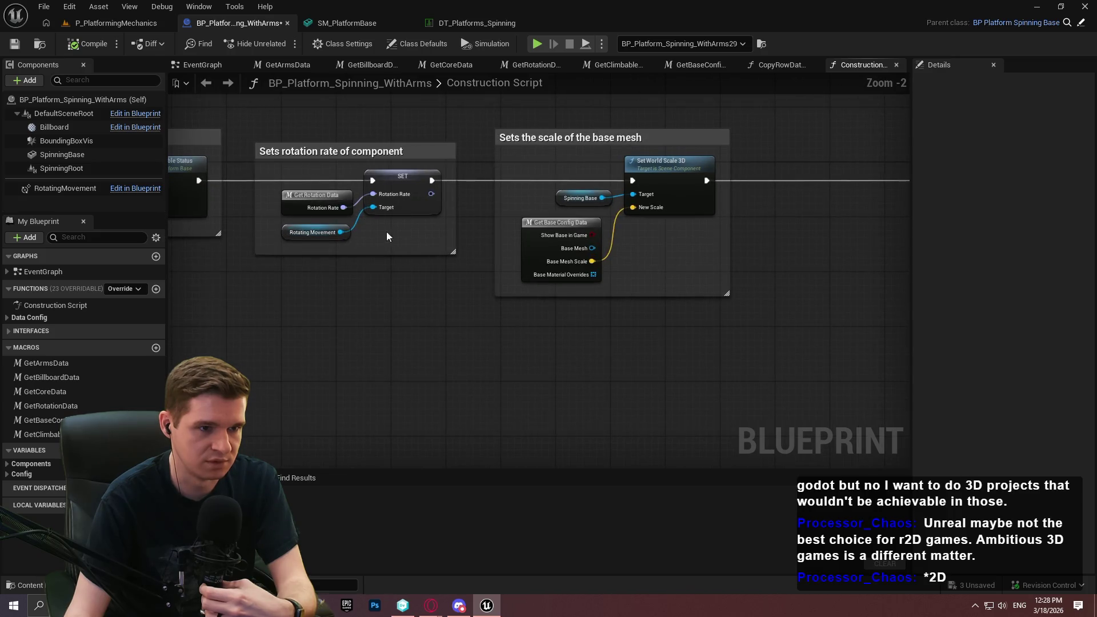
scroll(474, 246, "down", 4)
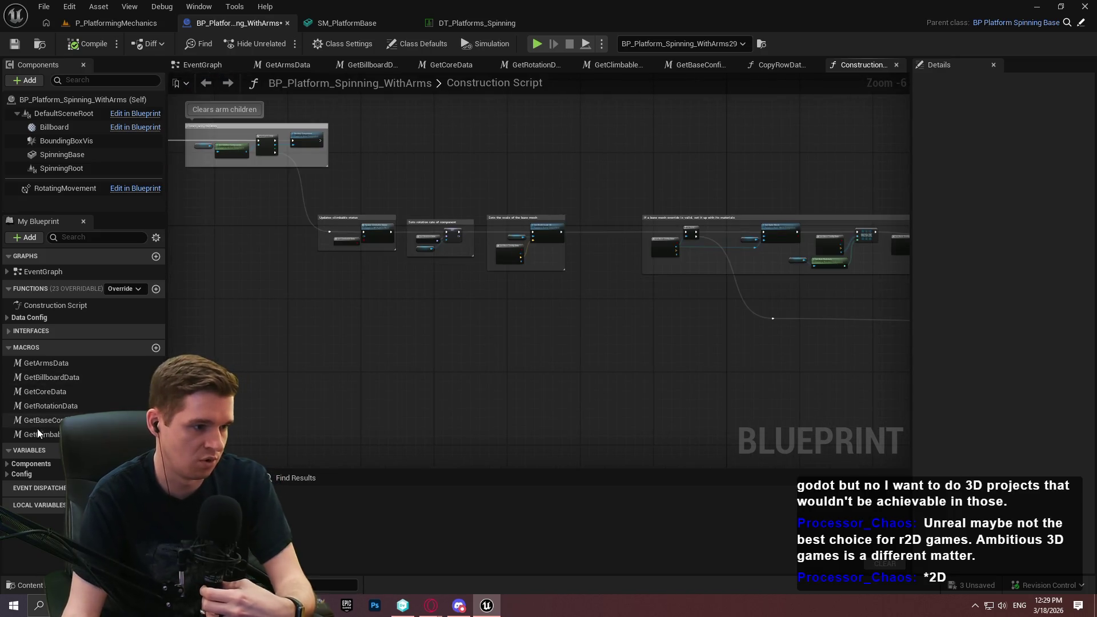
double_click(55, 419)
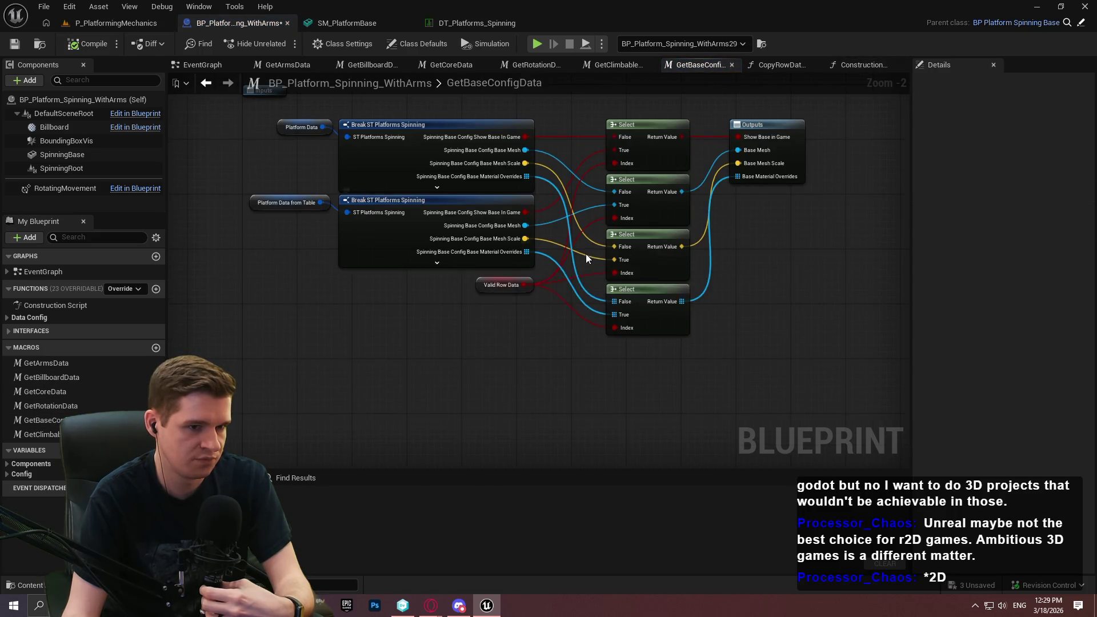
scroll(589, 259, "up", 2)
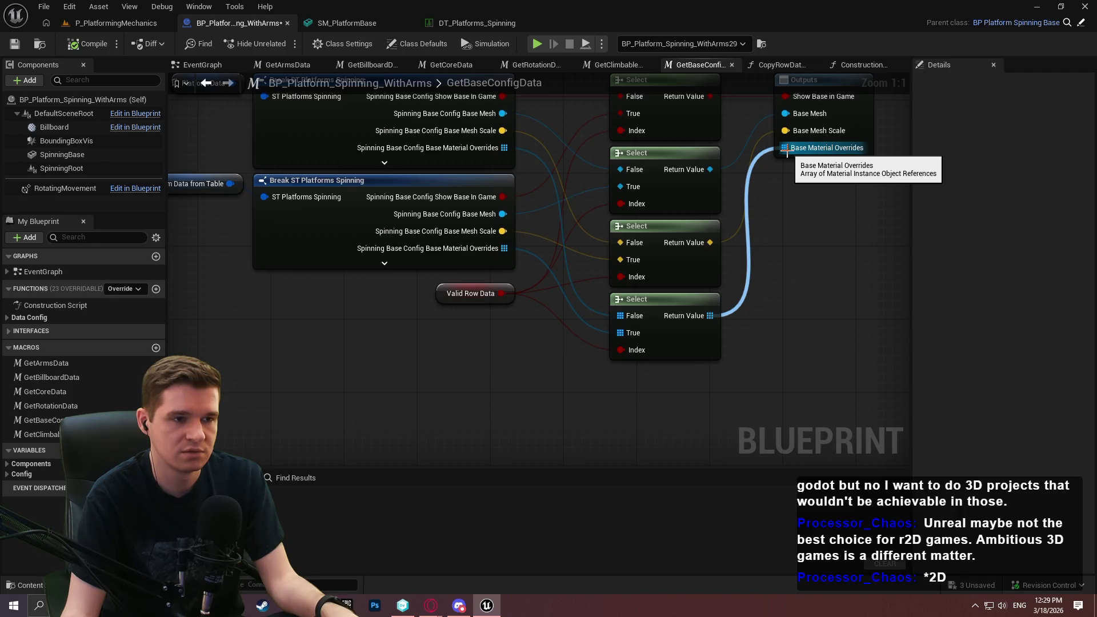
left_click_drag(786, 149, 777, 234)
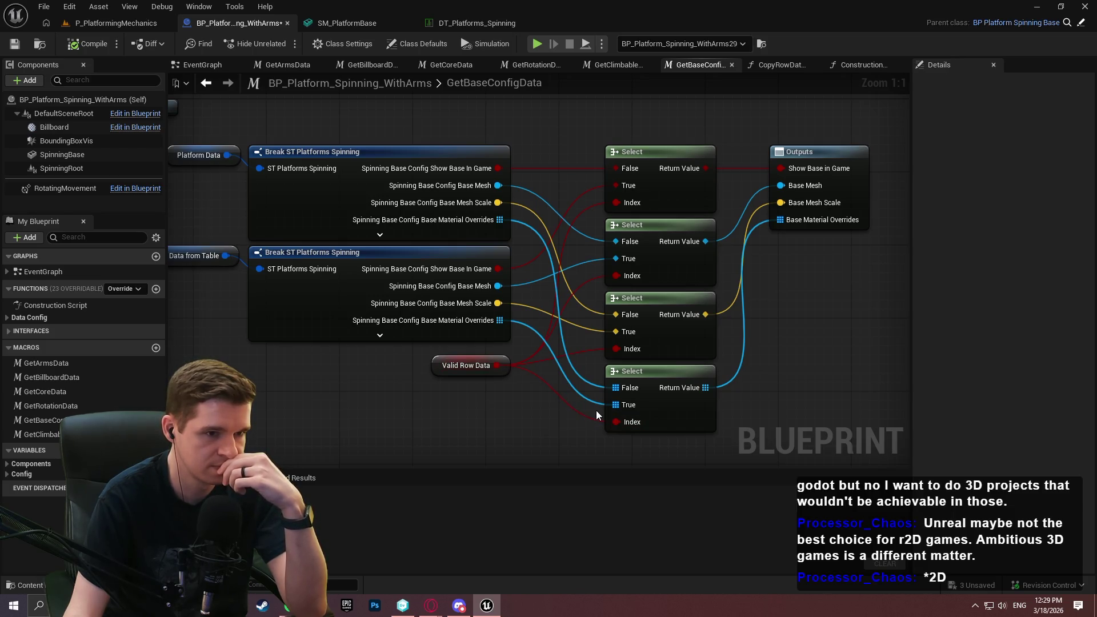
left_click_drag(455, 395, 461, 381)
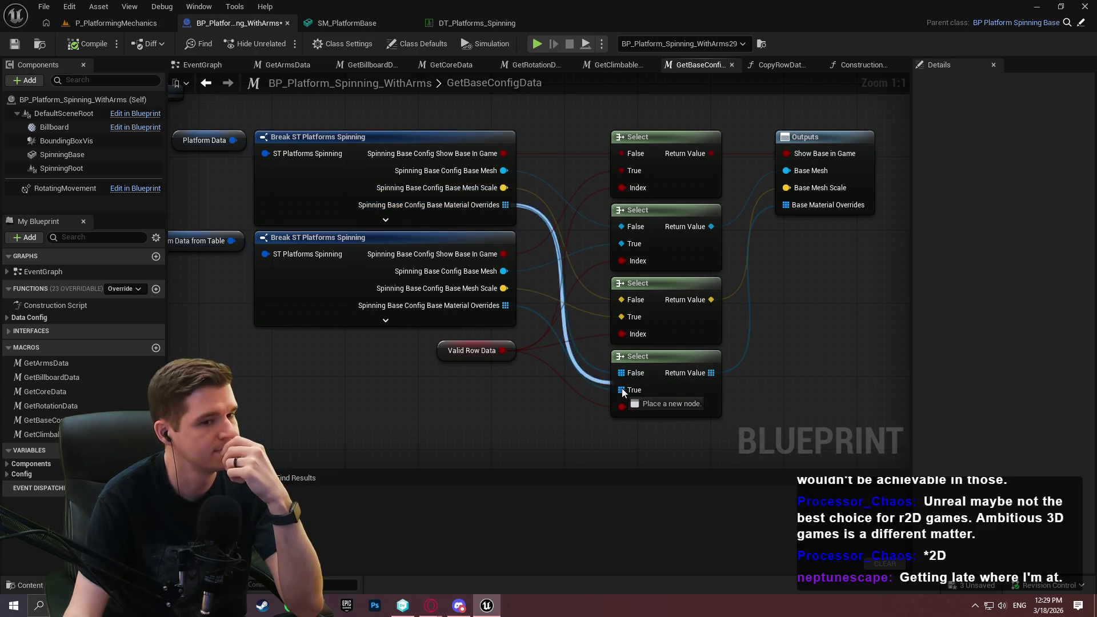
Step: Review the placed spinning platform's Platform Data in the level's Details, then return to the Blueprint graph
left_click(134, 23)
scroll(800, 384, "down", 4)
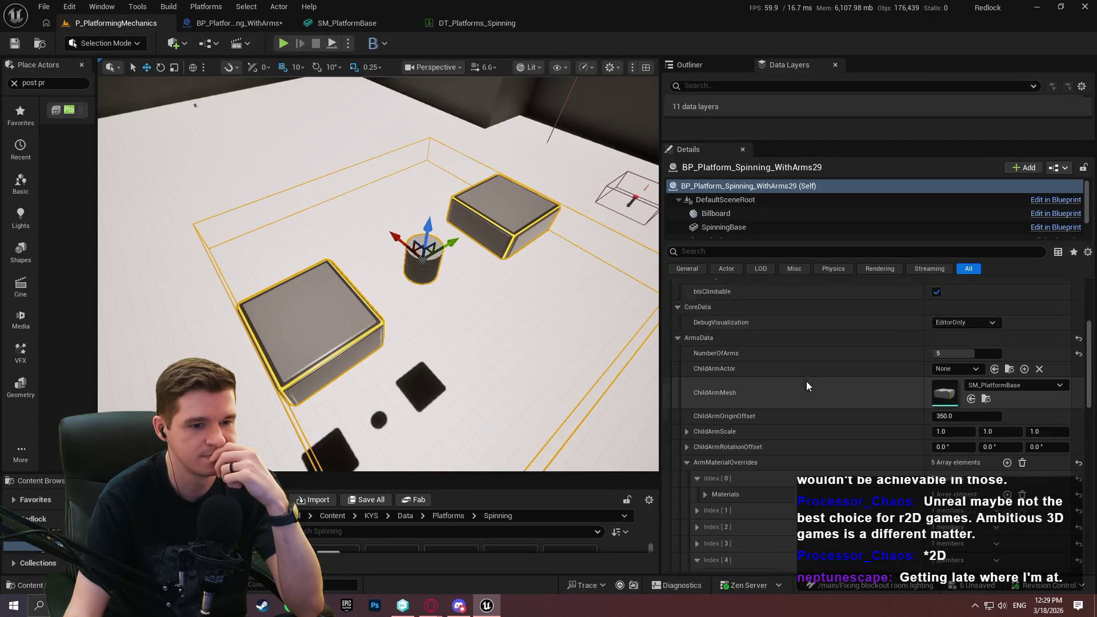
scroll(796, 380, "up", 2)
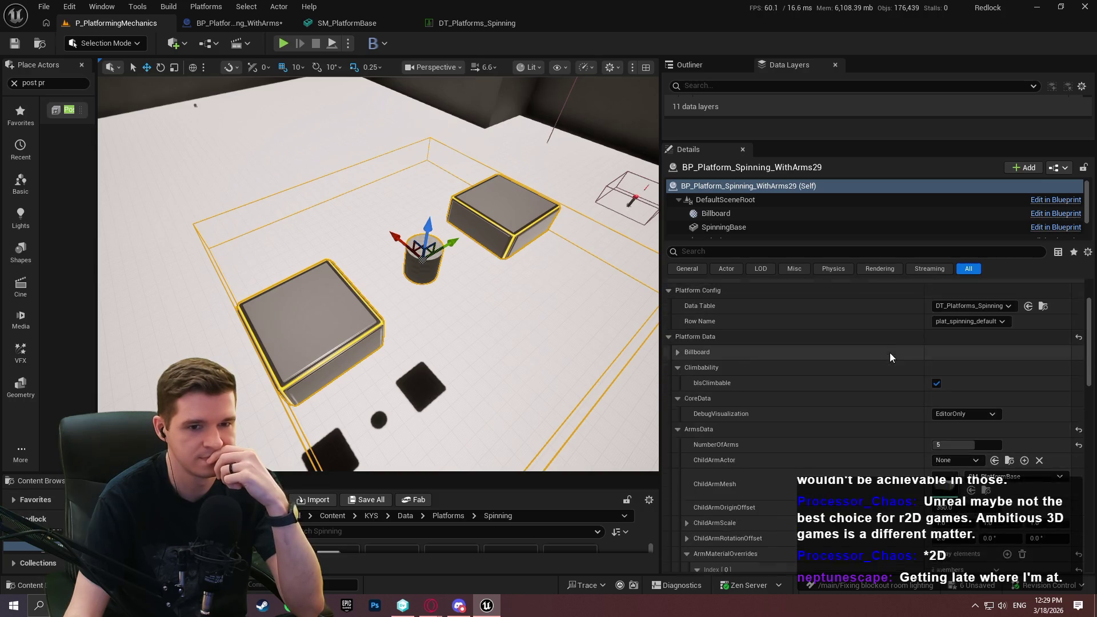
scroll(961, 358, "down", 3)
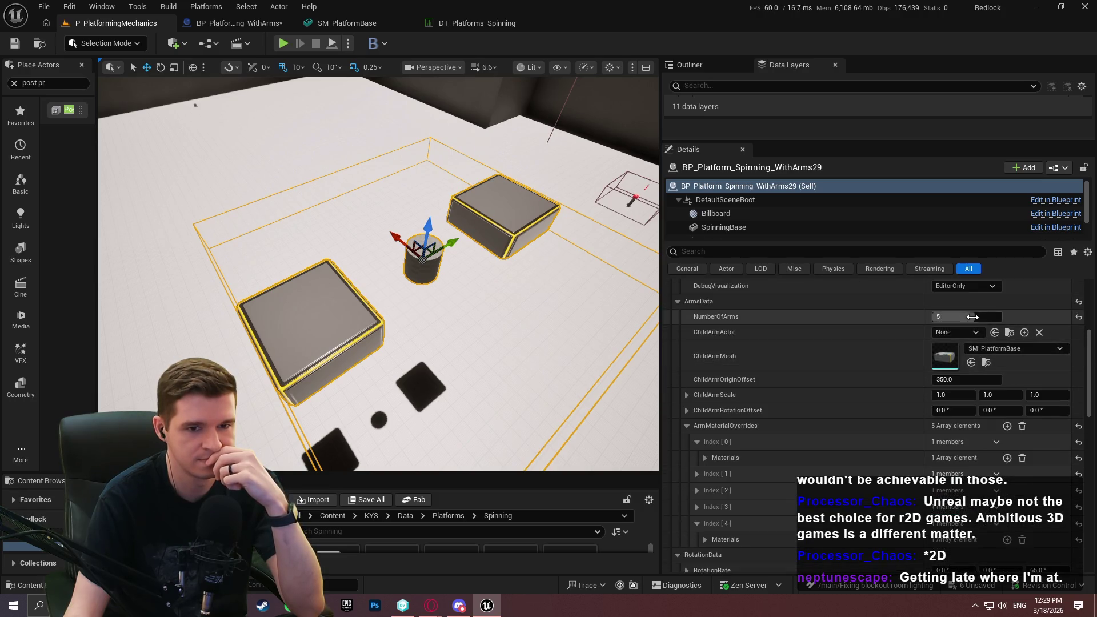
scroll(814, 321, "up", 10)
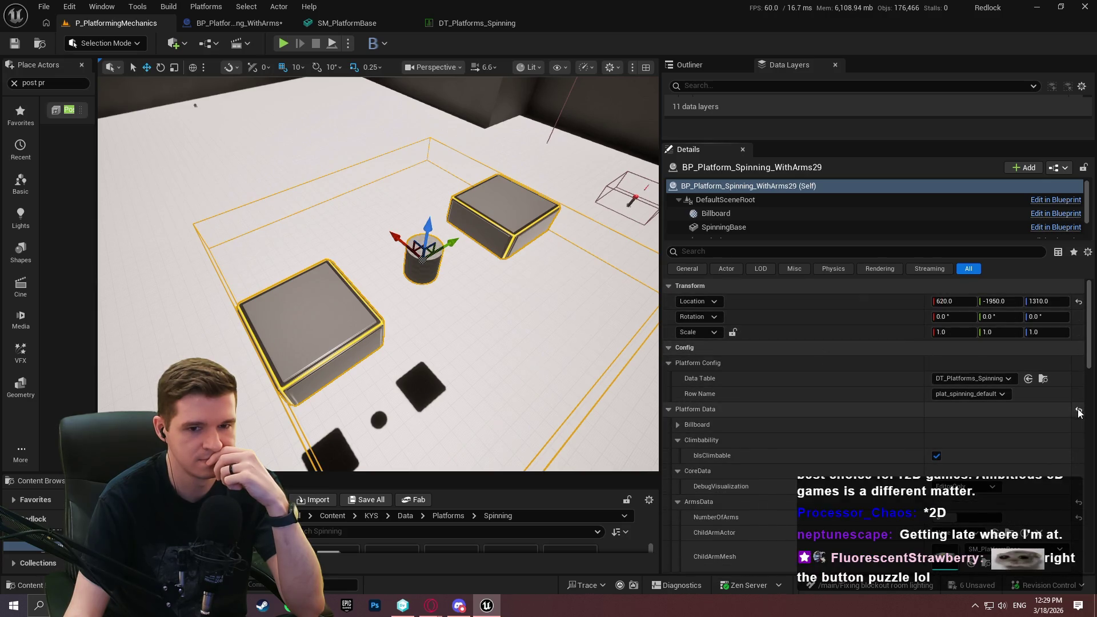
scroll(832, 409, "down", 5)
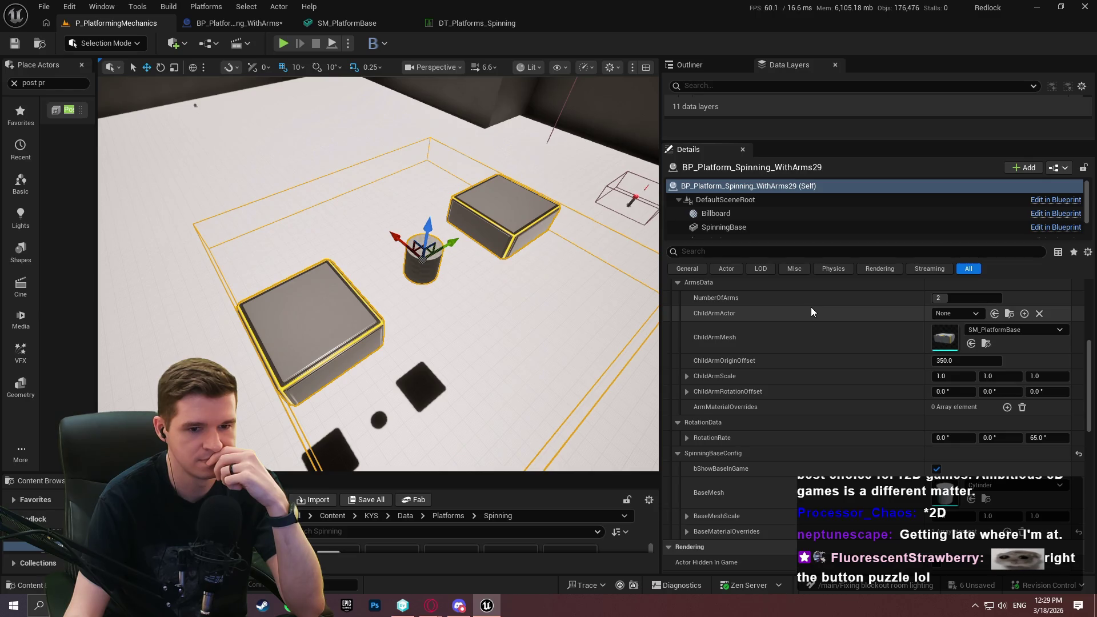
scroll(844, 391, "up", 1)
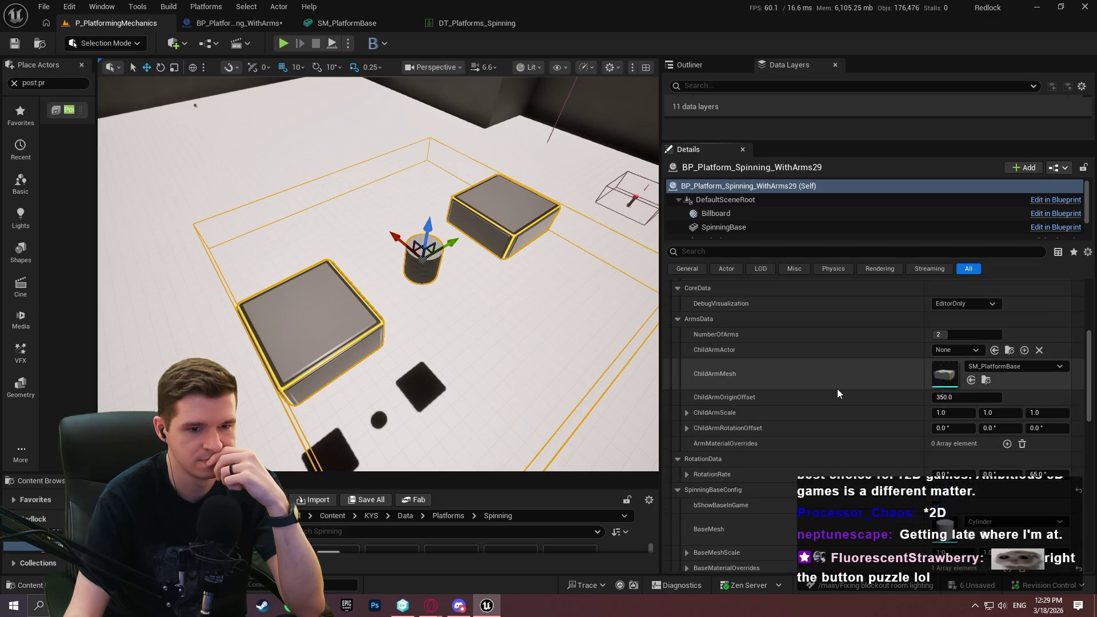
scroll(834, 384, "down", 1)
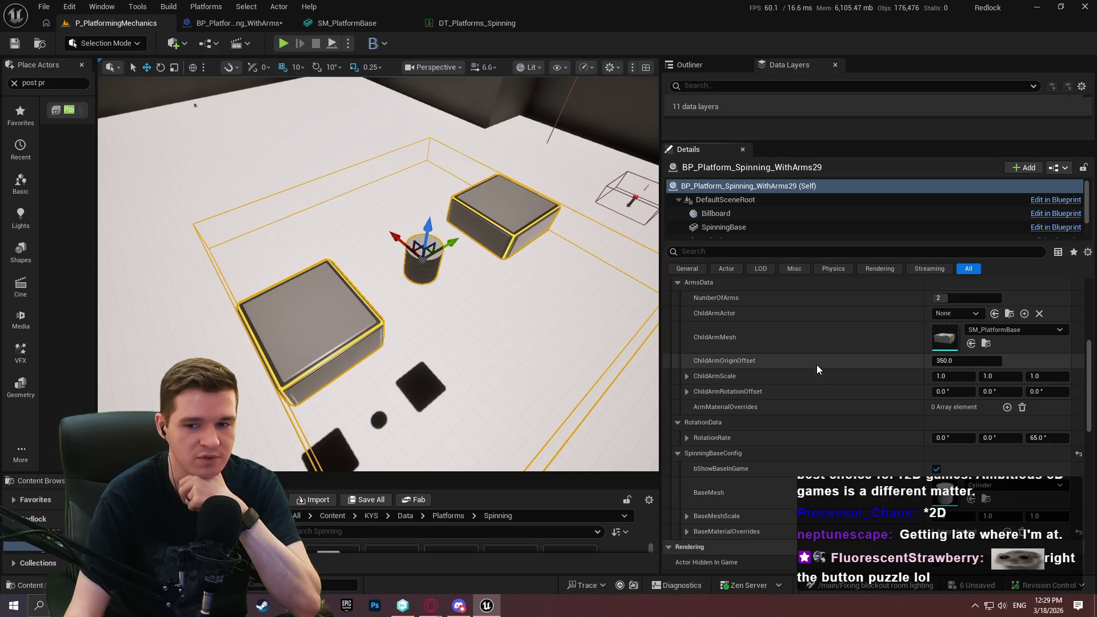
left_click(239, 23)
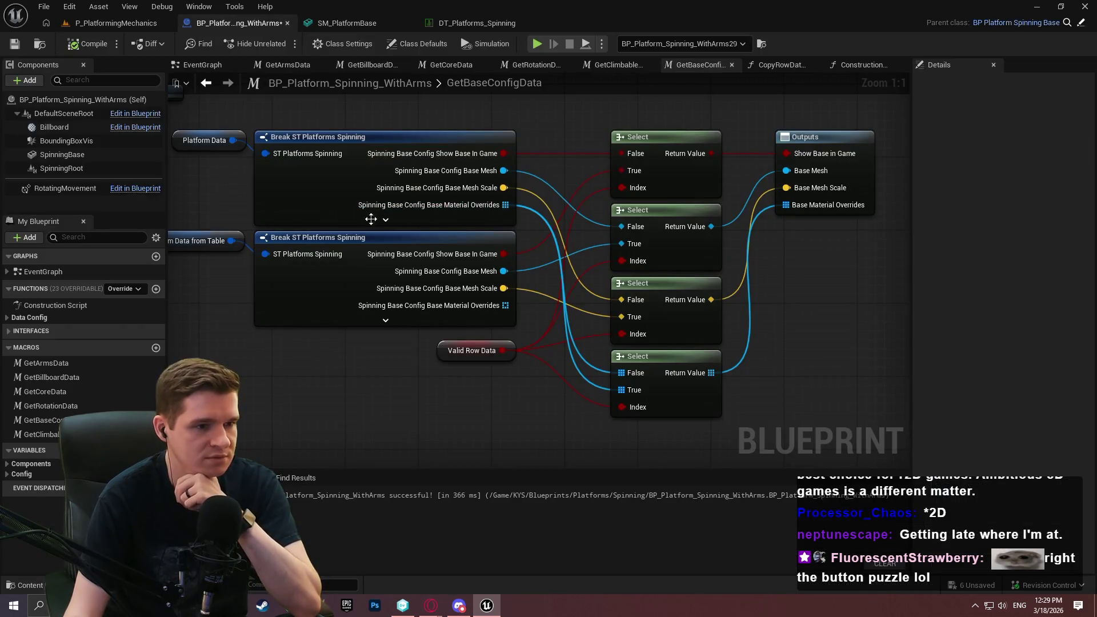
Step: In the GetArmsData macro, wire Arm Material Overrides into the last Select node
double_click(45, 407)
double_click(45, 392)
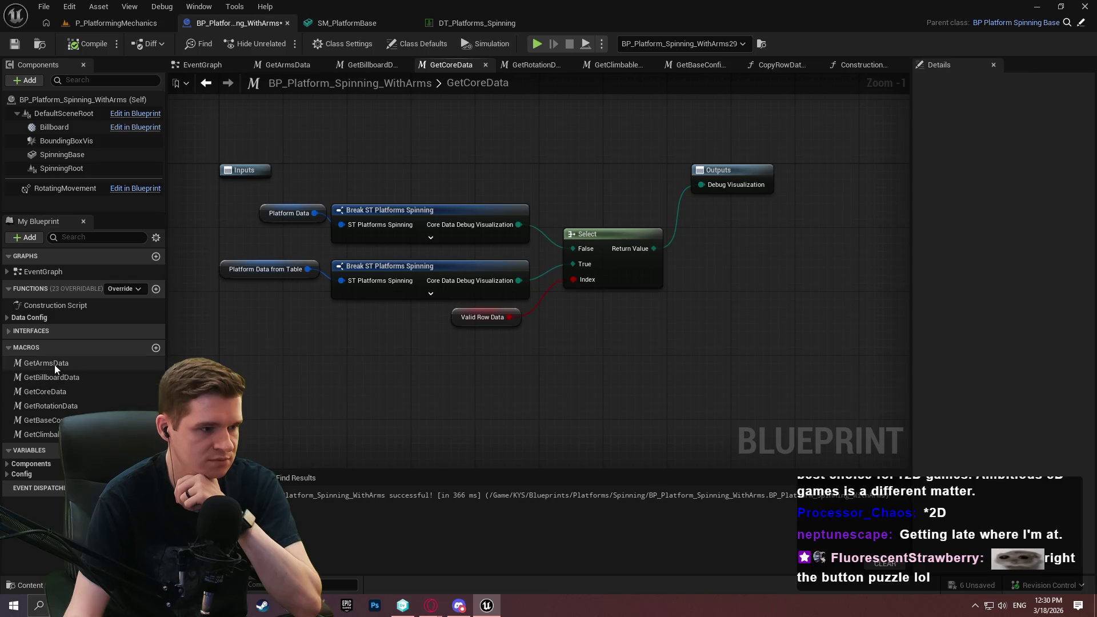
double_click(46, 363)
mouse_move(423, 149)
left_mouse_down()
mouse_move(485, 436)
mouse_move(527, 294)
left_mouse_up()
left_click_drag(601, 295, 702, 169)
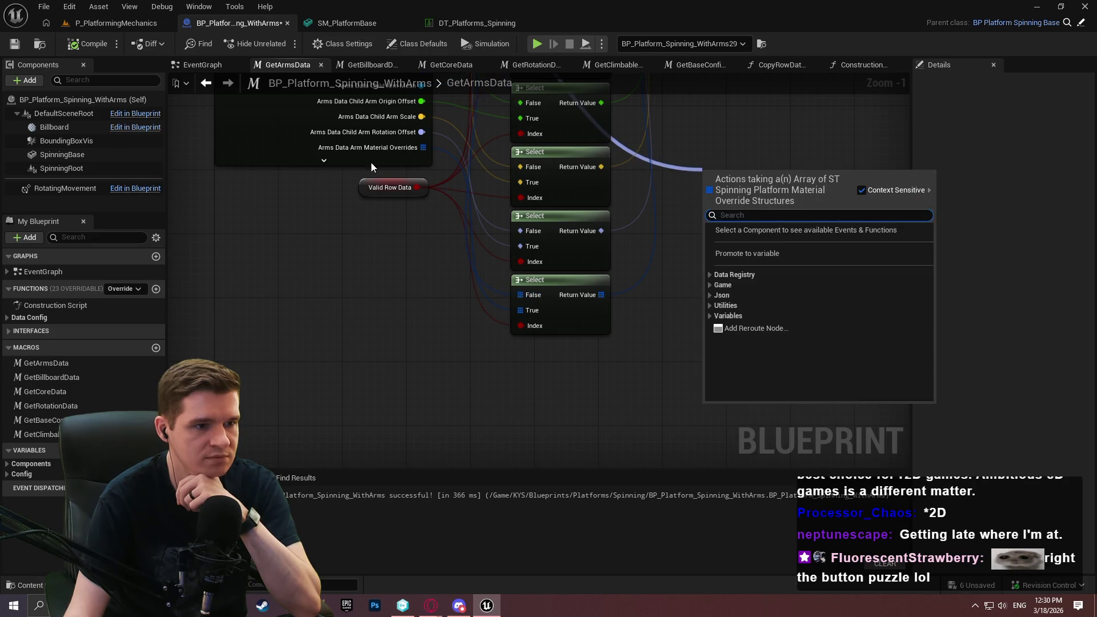
key("Escape")
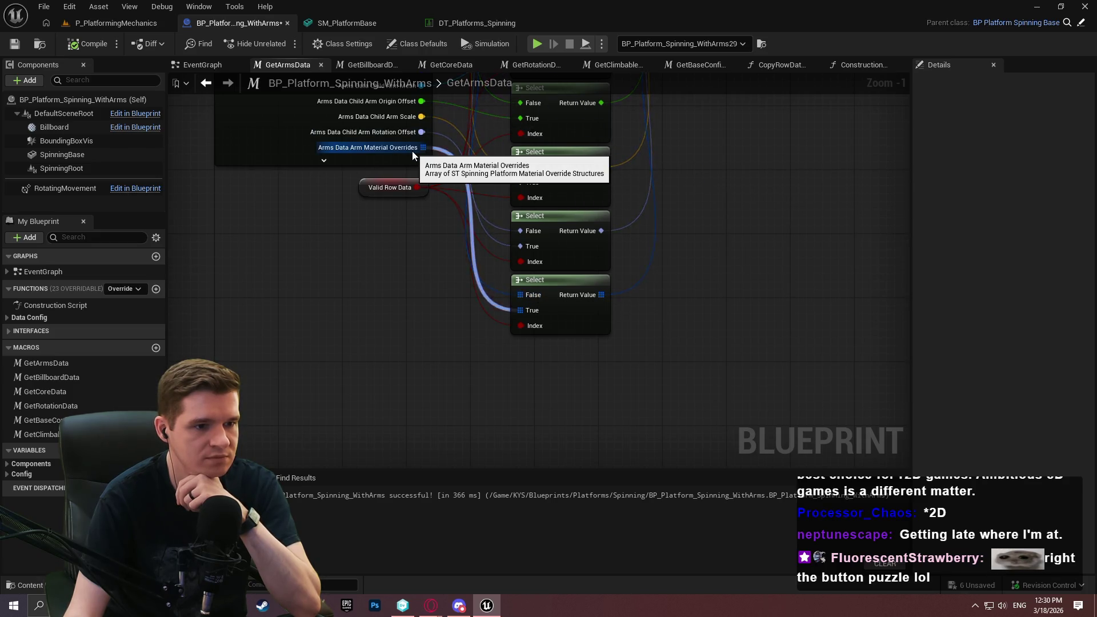
Step: Recompile the platform Blueprint and return to the level editor
scroll(413, 188, "up", 3)
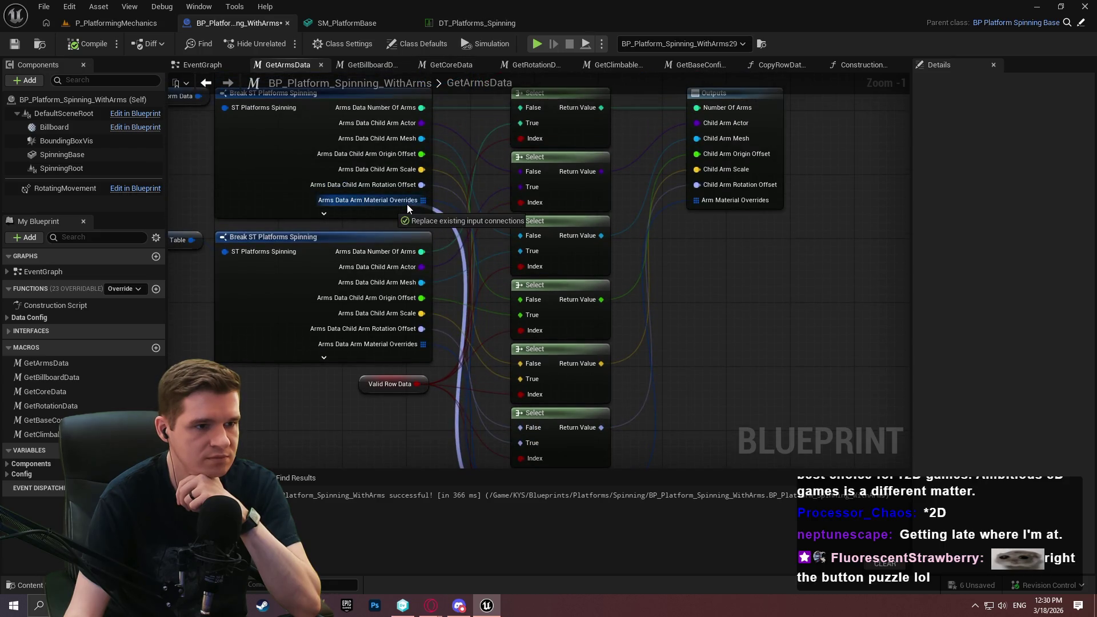
scroll(482, 383, "down", 3)
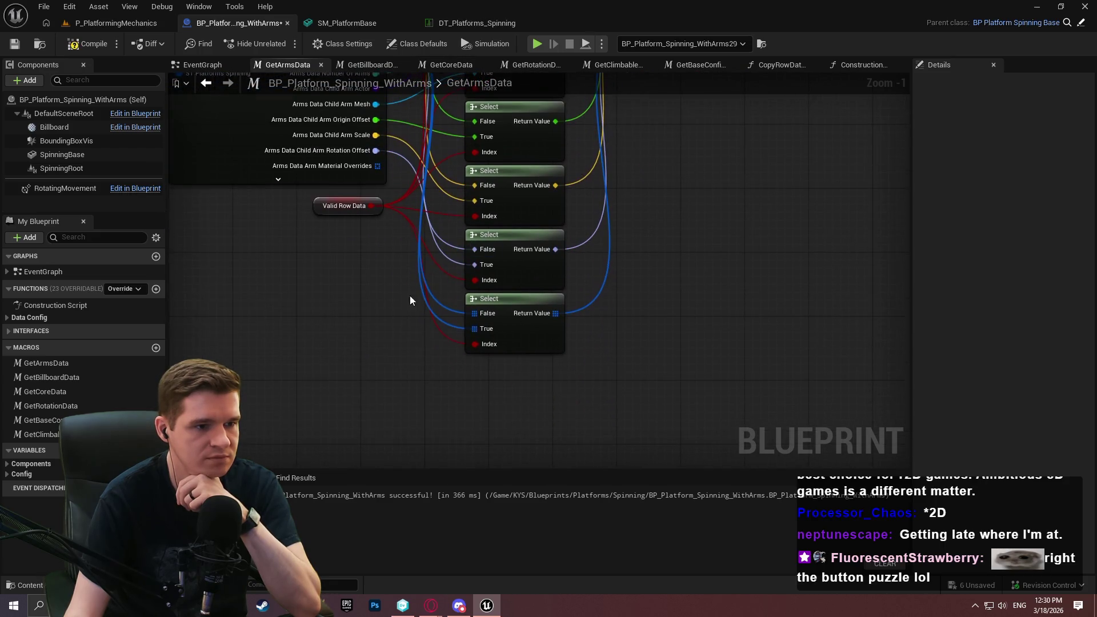
left_click(92, 45)
left_click(105, 25)
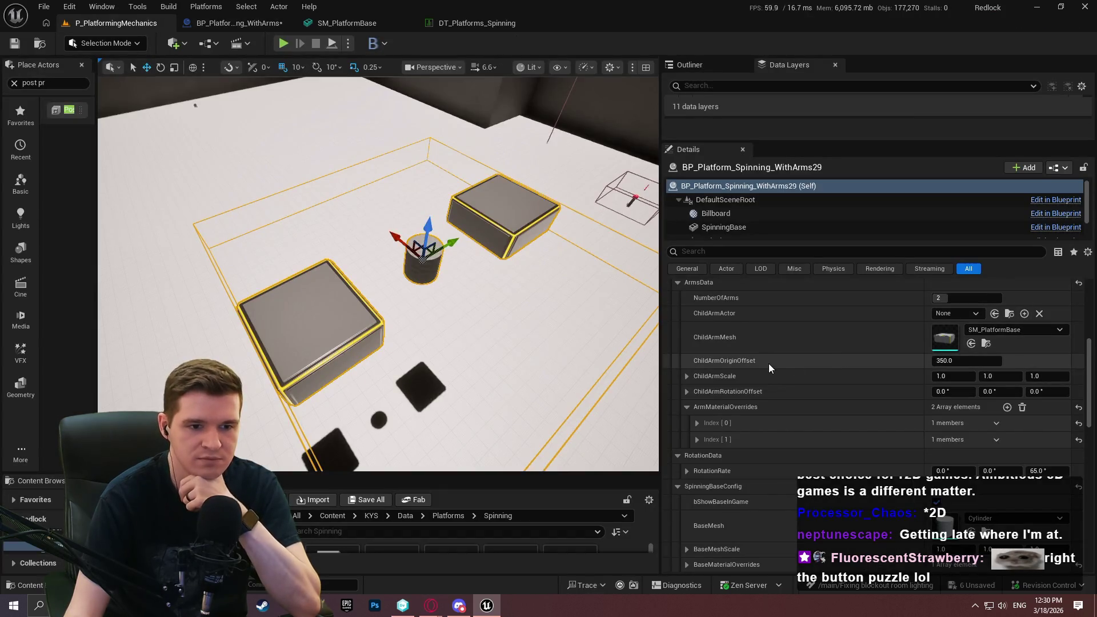
Step: Adjust the spinning platform's NumberOfArms value in Details
scroll(887, 335, "up", 3)
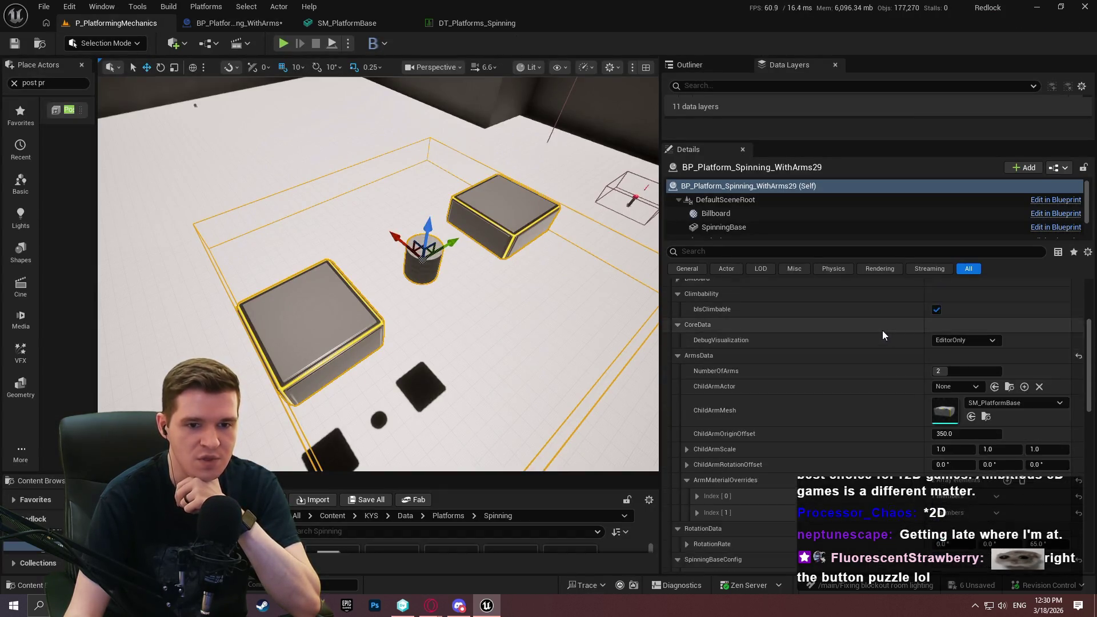
scroll(955, 340, "down", 2)
left_click(962, 371)
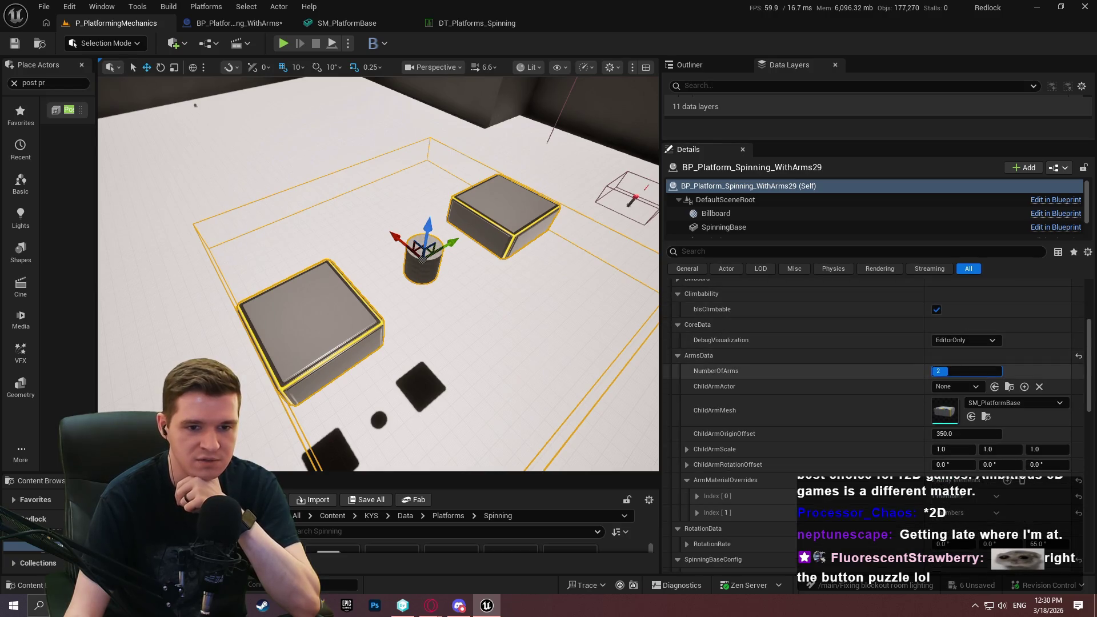
left_click_drag(961, 371, 954, 371)
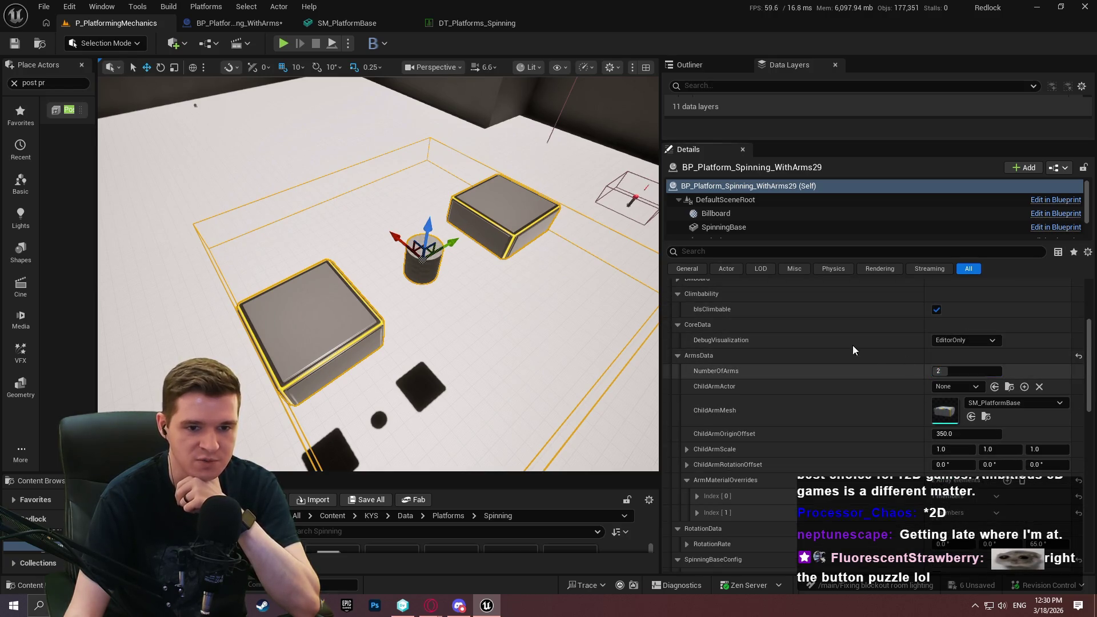
Step: Expand both ArmMaterialOverrides entries and set the first arm's material to AnimSharingRed
scroll(860, 351, "down", 3)
left_click(696, 440)
left_click(696, 473)
left_click(705, 457)
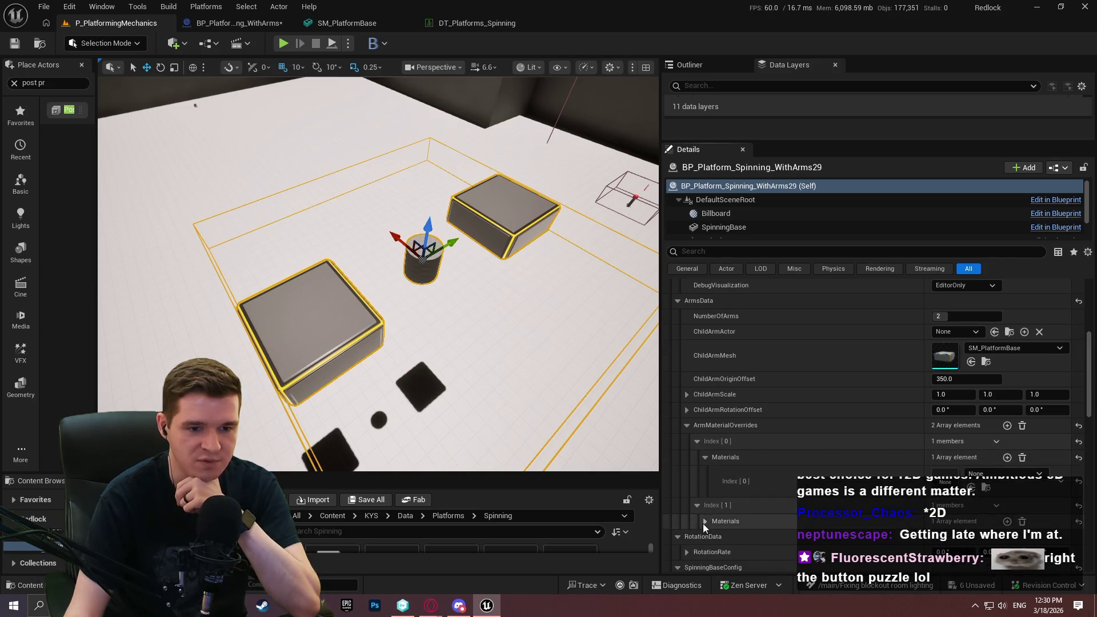
left_click(704, 521)
scroll(963, 388, "down", 5)
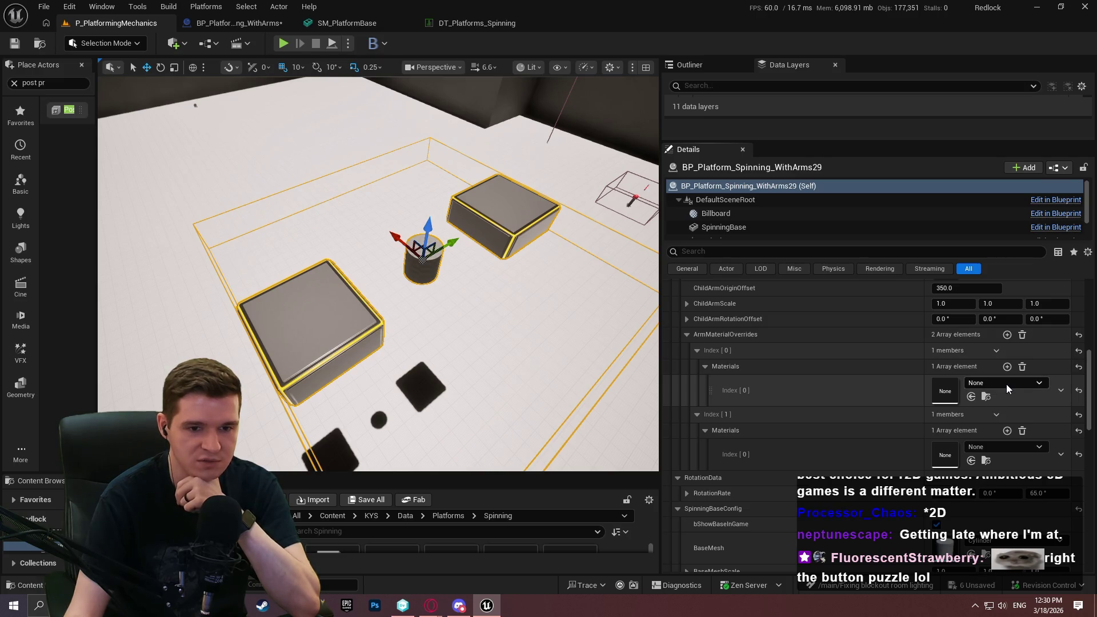
left_click(1006, 384)
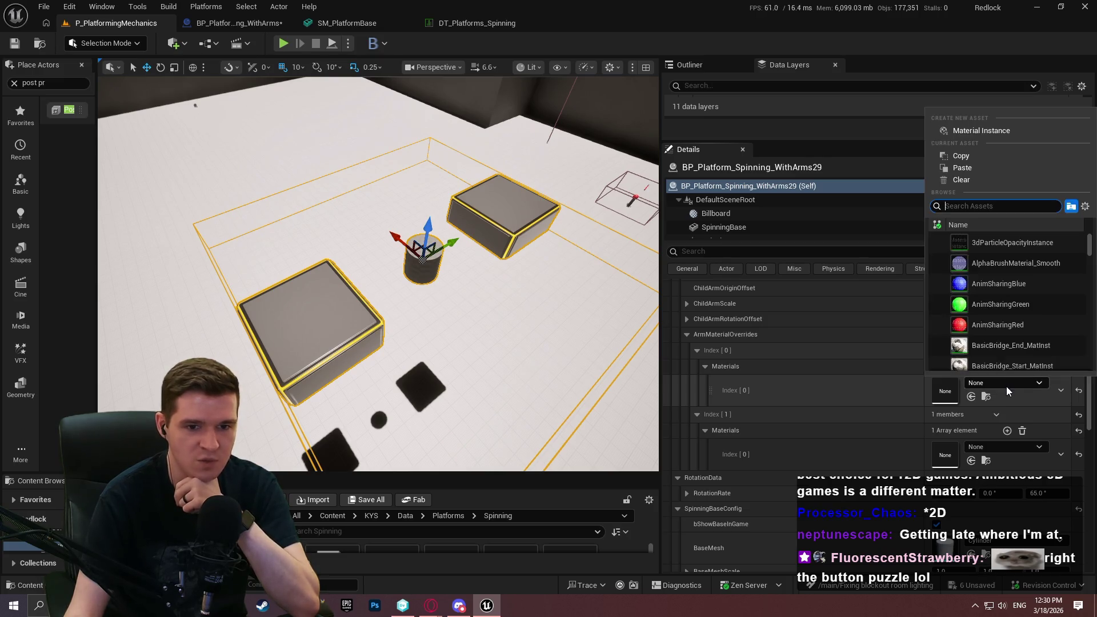
left_click(1018, 327)
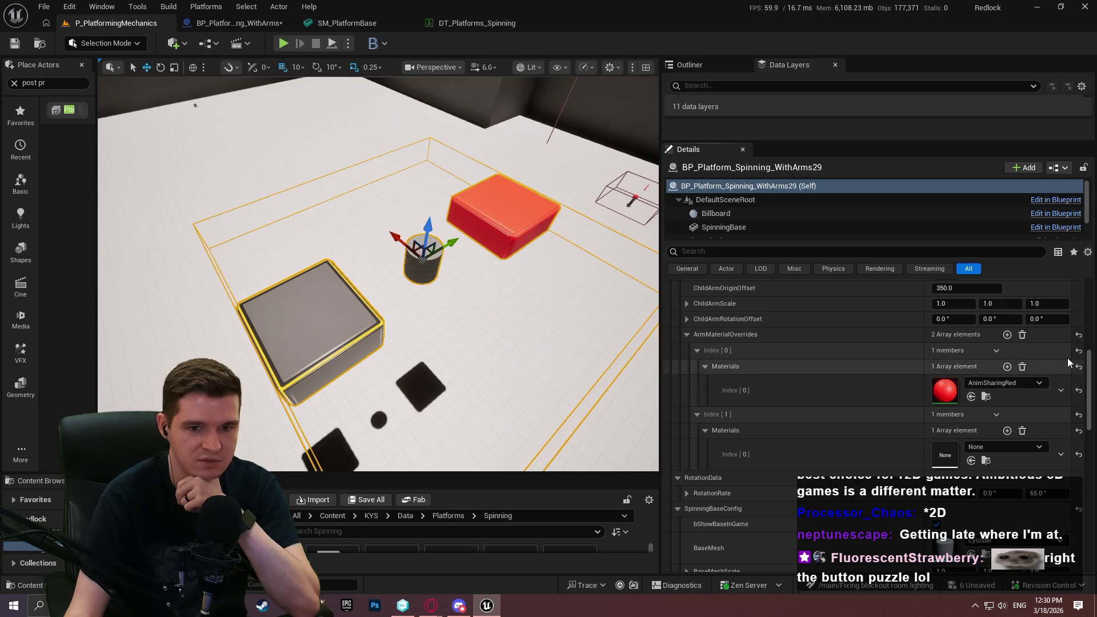
Step: Reselect the spinning platform actor and delete it from the level
left_click(445, 269)
left_click(429, 271)
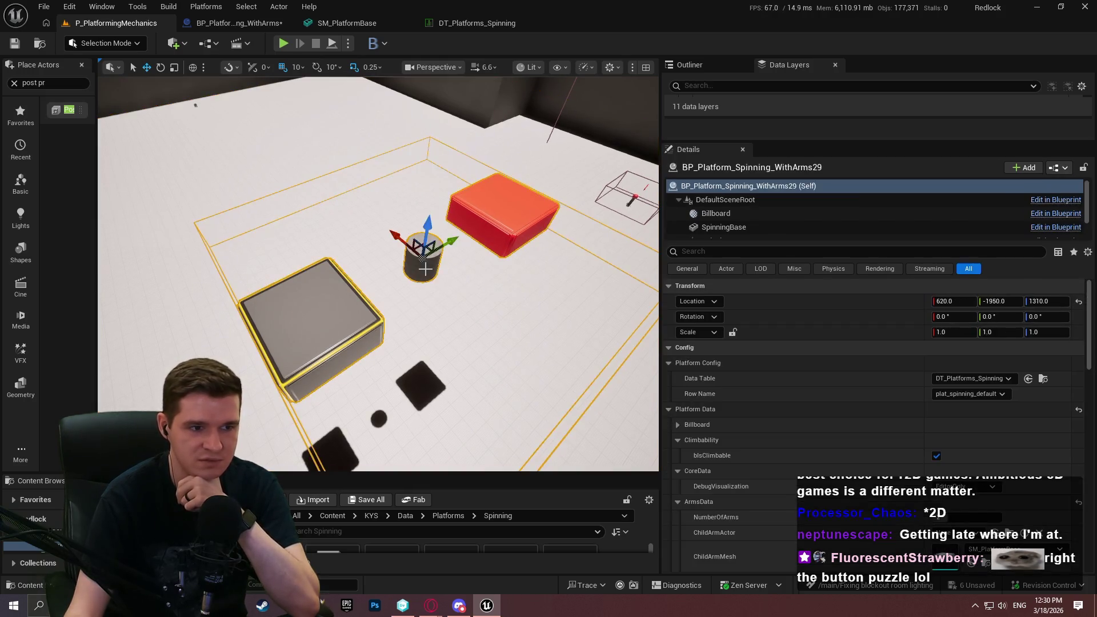
key("Delete")
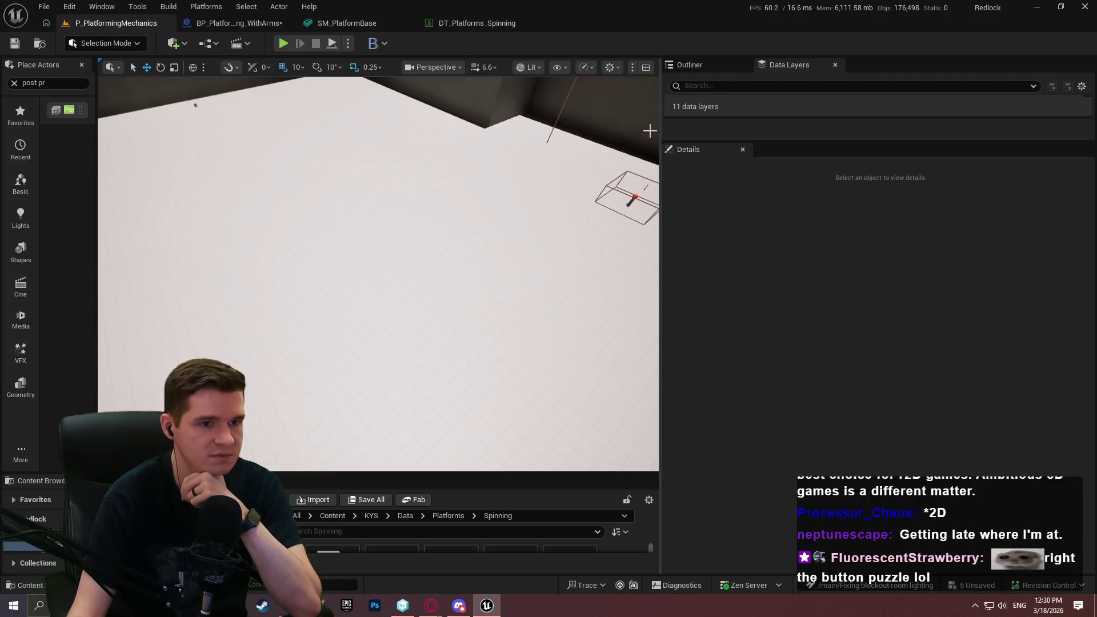
Step: Widen the level viewport and actor placement panel, showing the Basic actor list
left_click_drag(661, 127, 874, 128)
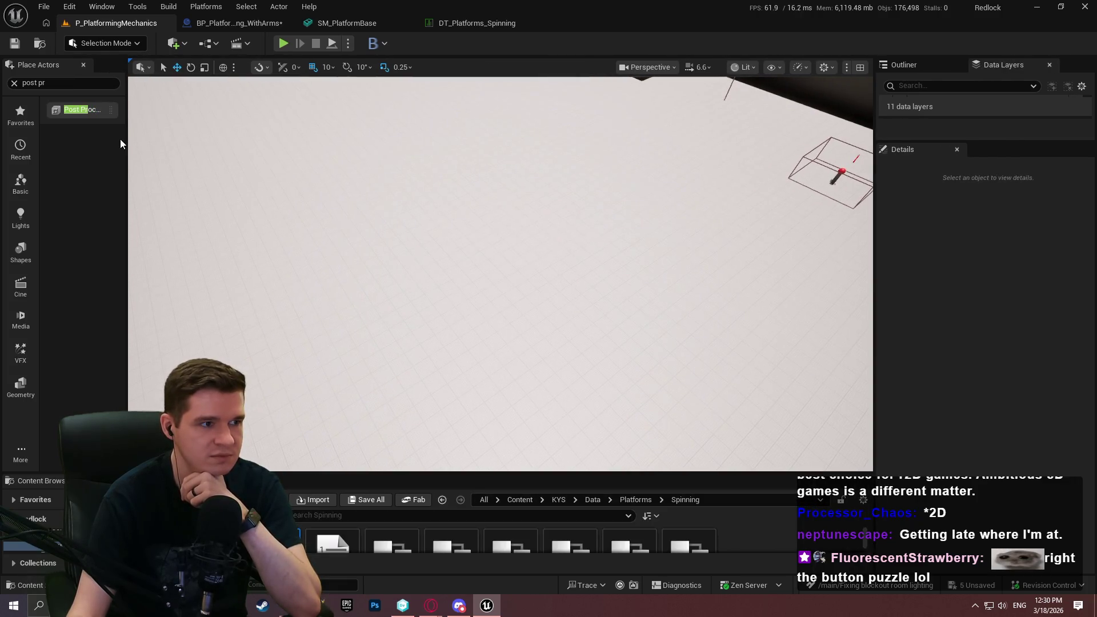
left_click_drag(126, 140, 165, 140)
left_click(21, 183)
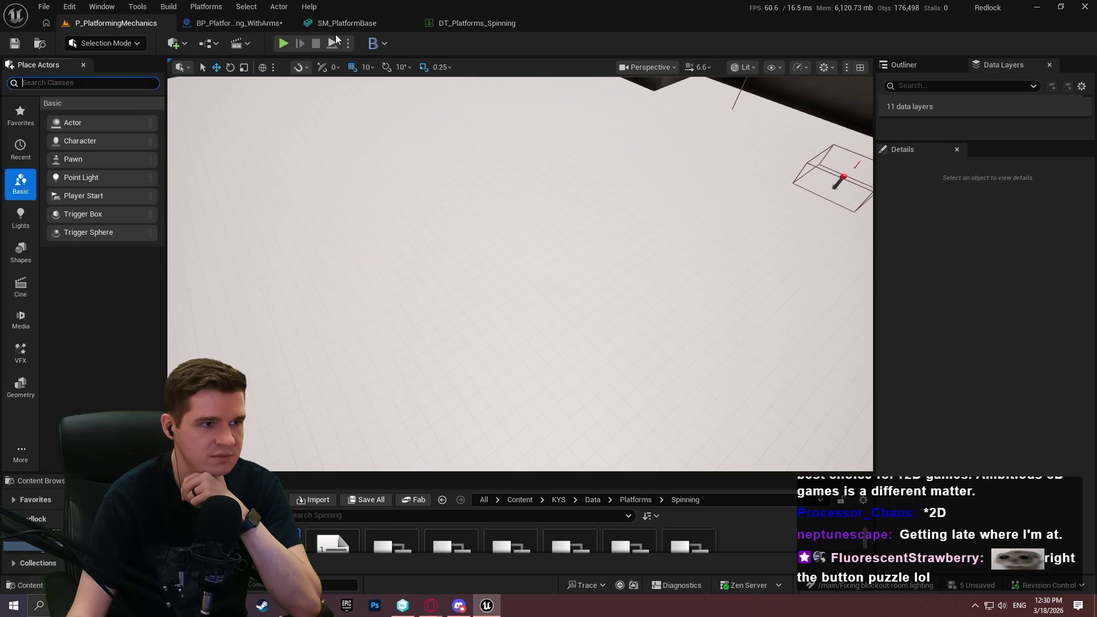
Step: Save and check out BP_Platform_Spinning_WithArms, then bring the GetArmsData graph's top into view
left_click(239, 23)
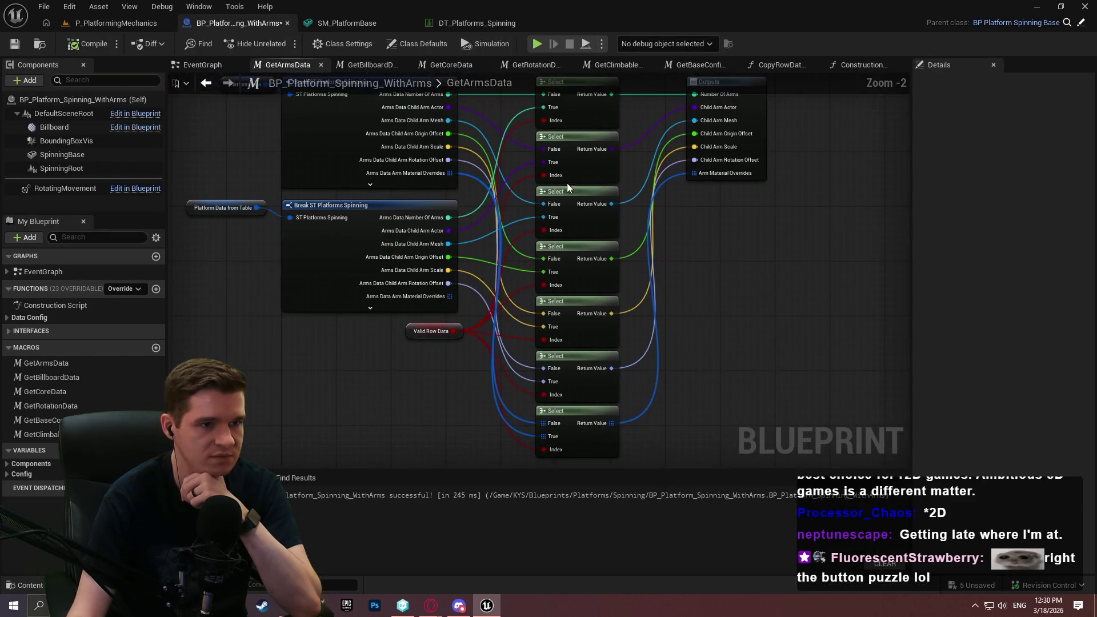
key("ctrl+s")
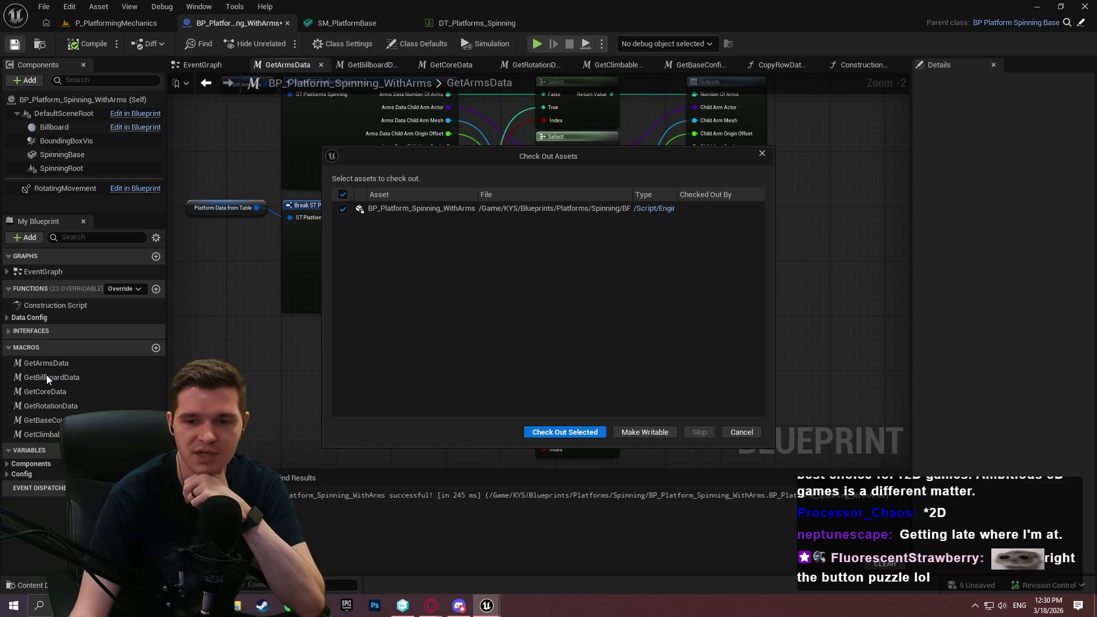
left_click(576, 434)
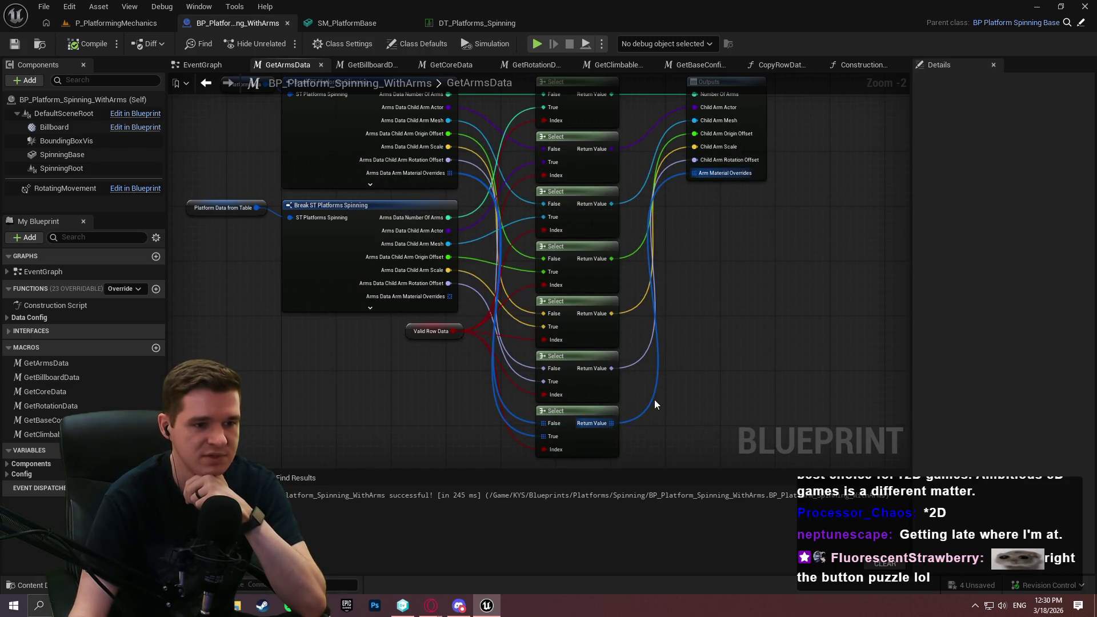
left_click_drag(691, 379, 693, 448)
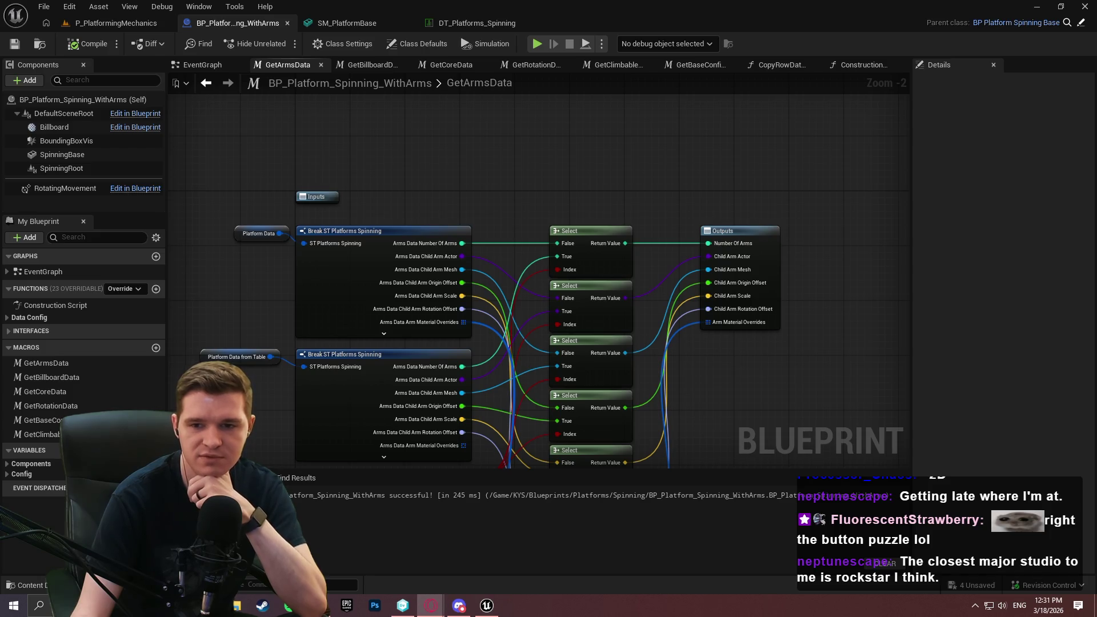
Step: Close the SM_PlatformBase, DT_Platforms_Spinning and Blueprint editor tabs
left_click(368, 22)
left_click(410, 23)
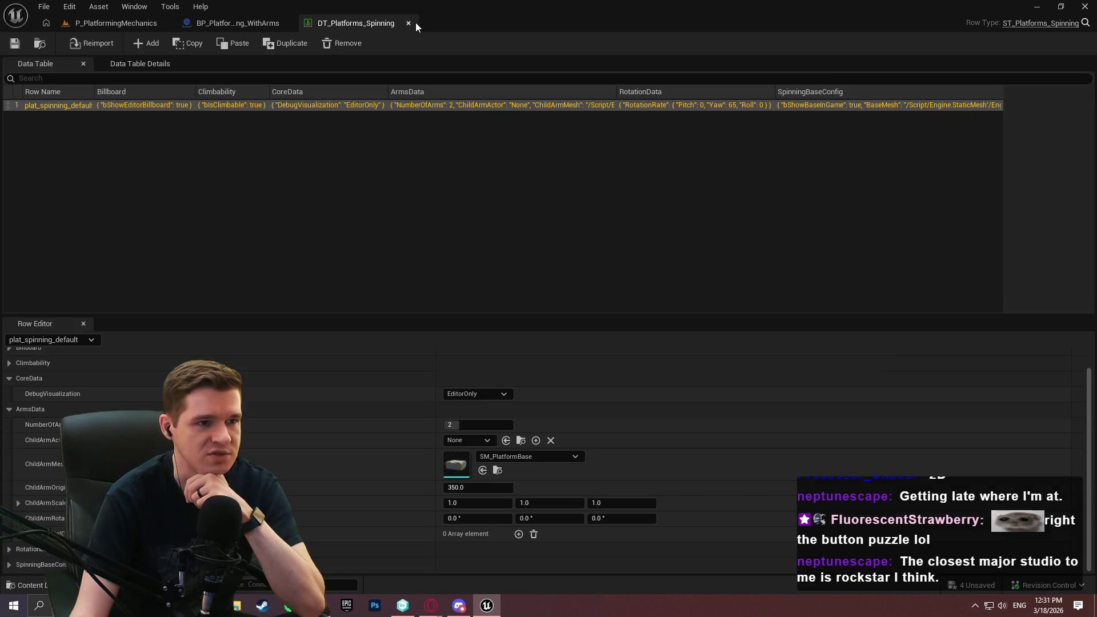
left_click(413, 23)
left_click(289, 24)
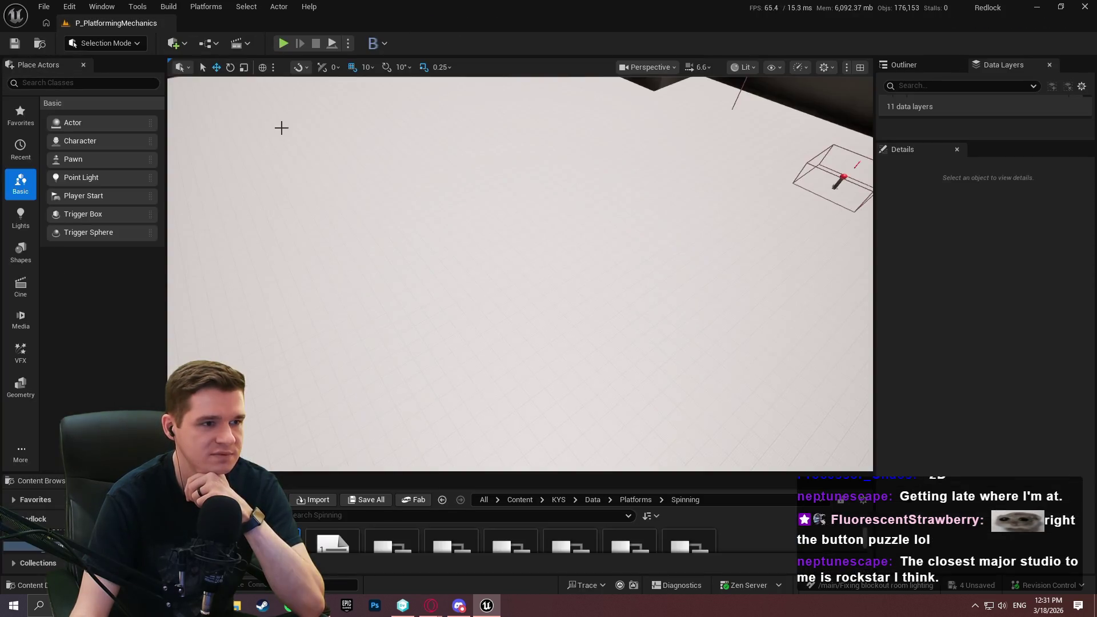
Step: Turn the view down the obstacle corridor, widen the panels, and bring up saving of modified content
left_click_drag(595, 308, 595, 309)
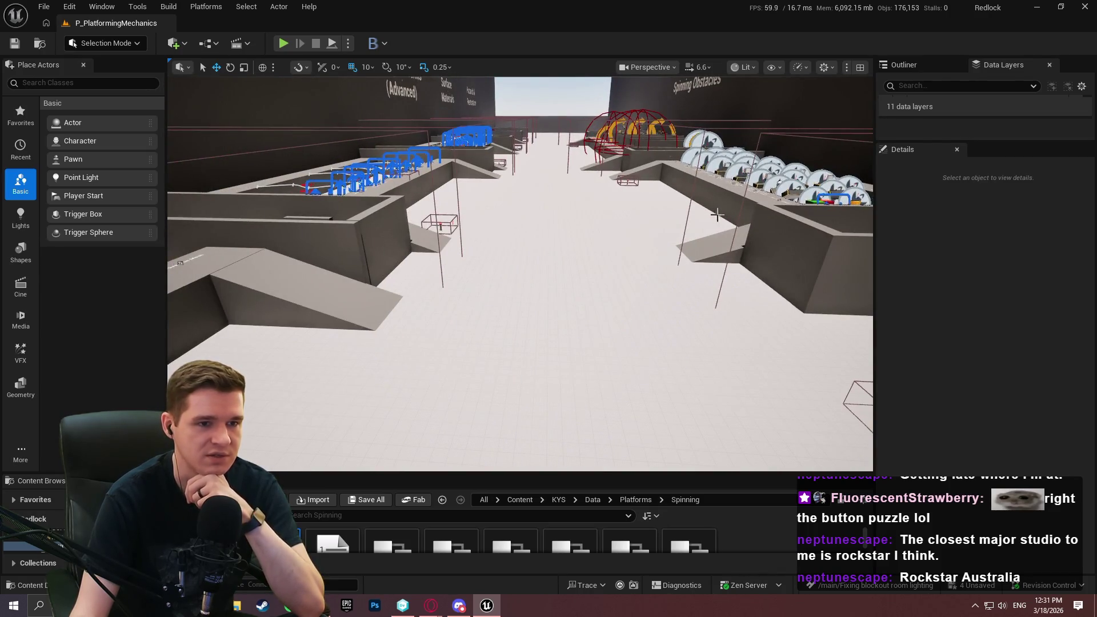
mouse_move(873, 183)
left_mouse_down()
mouse_move(921, 183)
mouse_move(893, 183)
left_mouse_up()
left_click_drag(169, 156, 176, 156)
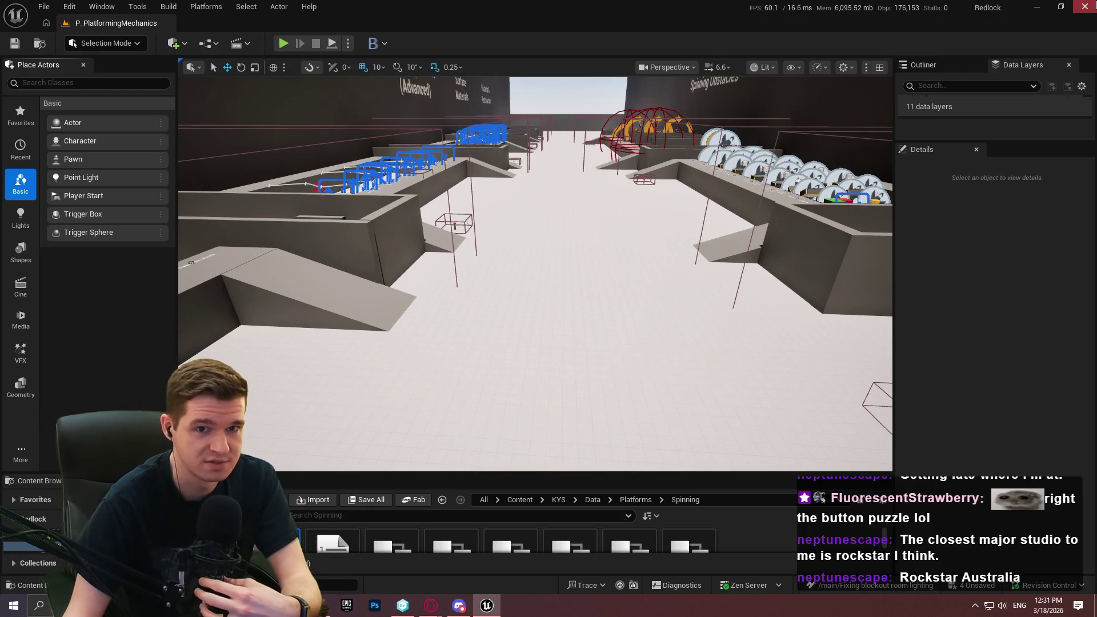
key("ctrl+s")
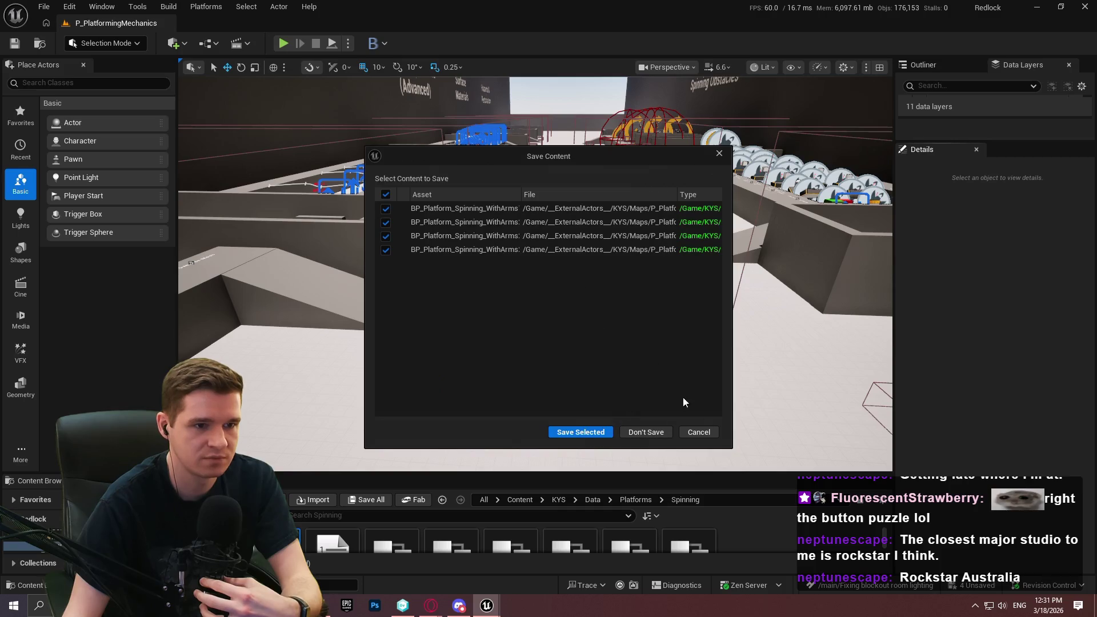
Step: Cancel the save, enlarge the Content Browser and navigate up to the KYS folder
left_click(696, 435)
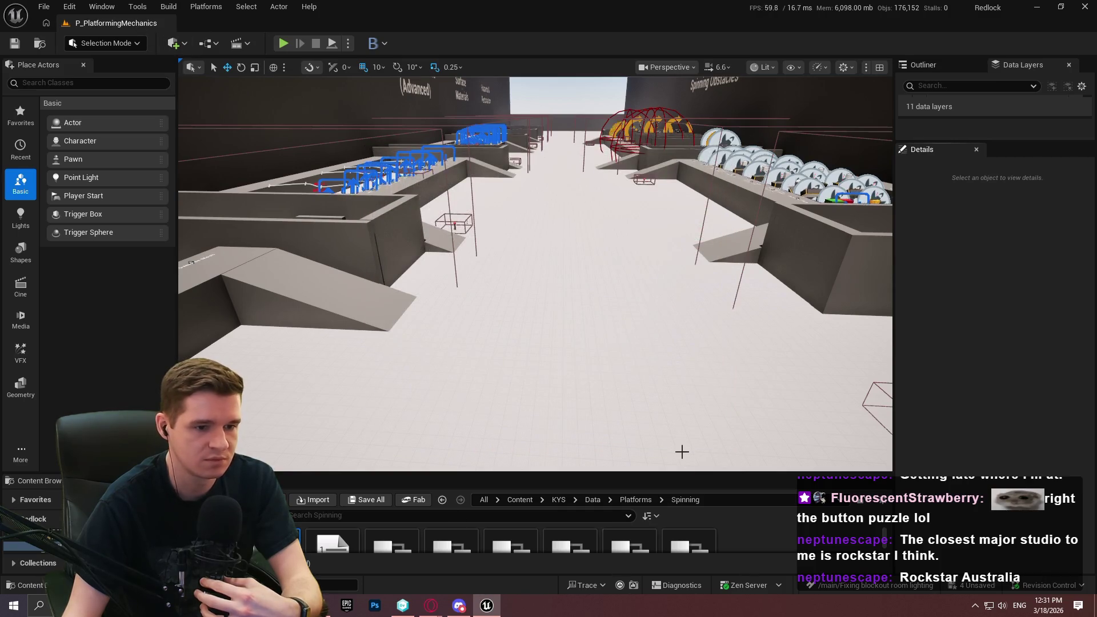
left_click_drag(669, 474, 638, 279)
left_click(629, 306)
left_click(593, 304)
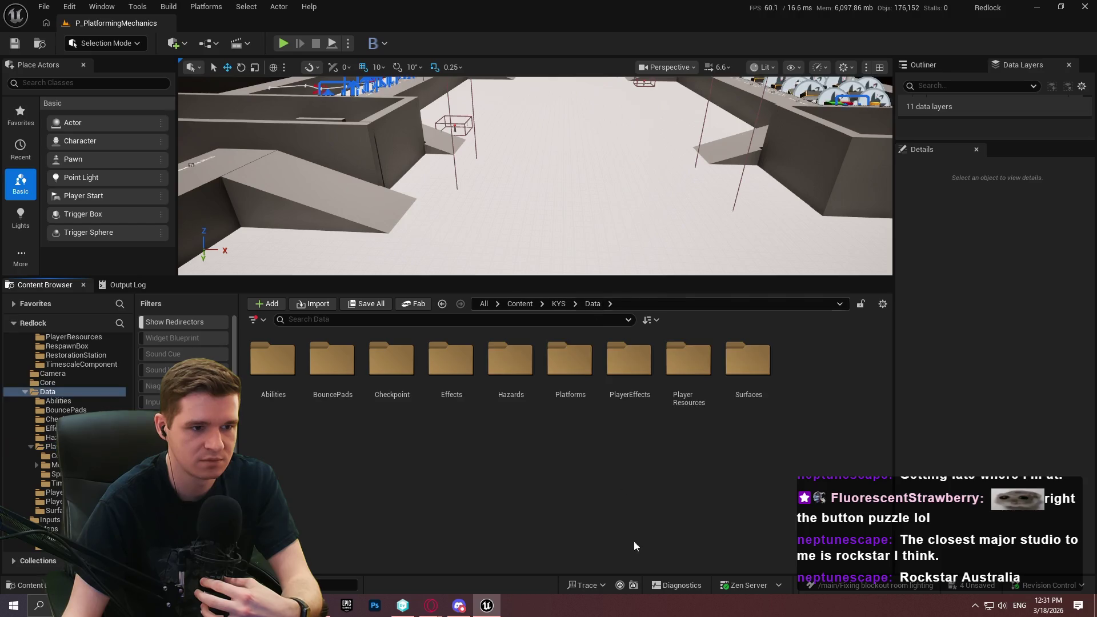
left_click(559, 303)
Step: Open the Maps folder and load the Redlock map, choosing Don't Save
double_click(628, 360)
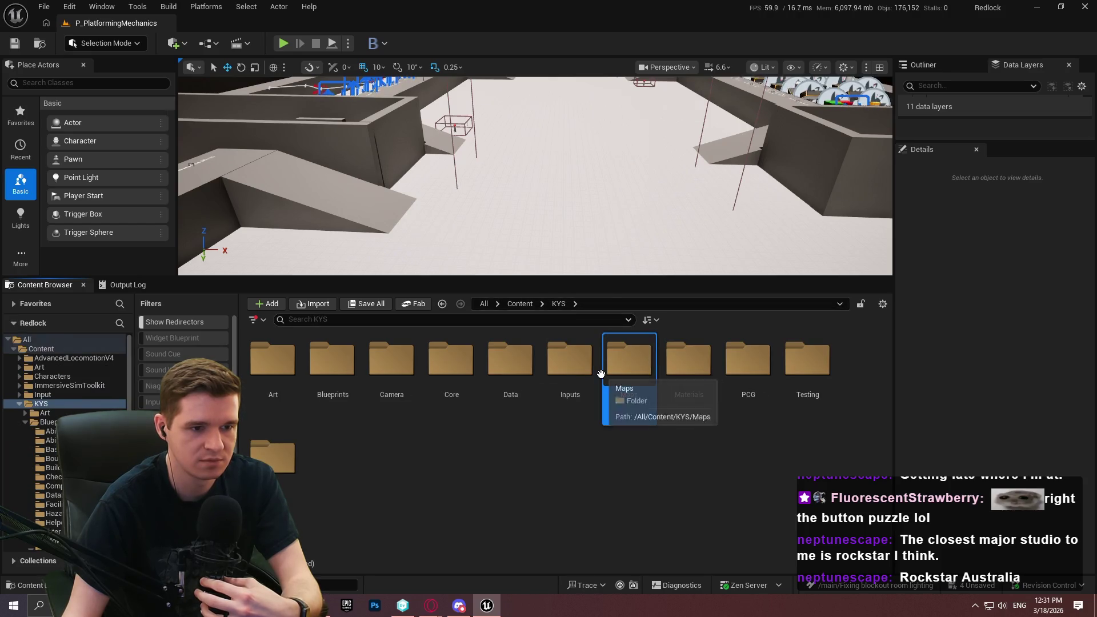
double_click(273, 457)
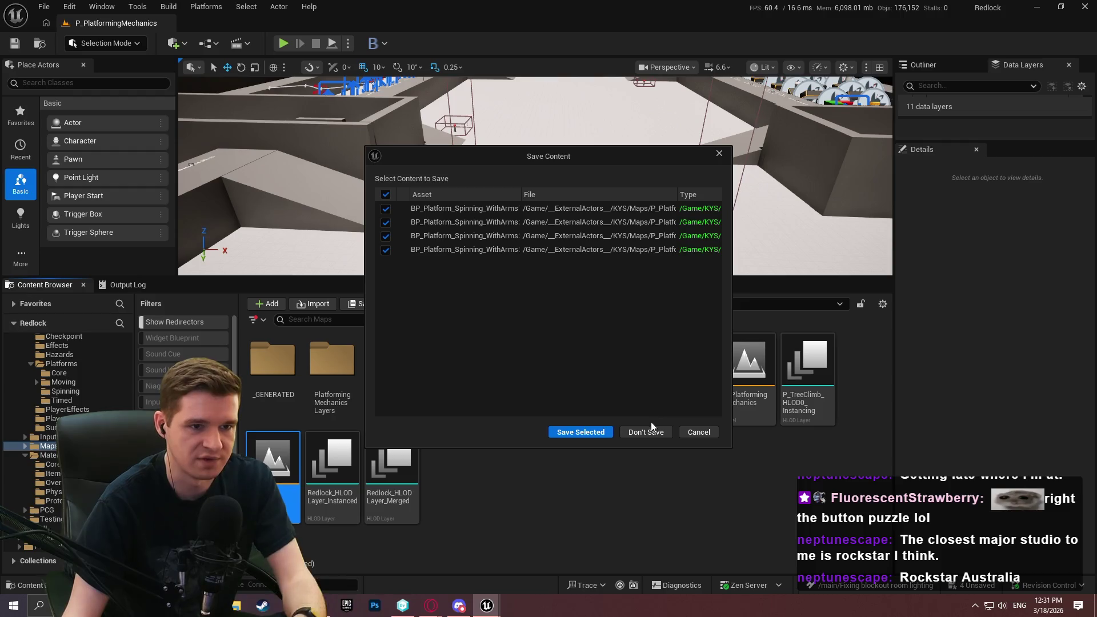
left_click(651, 433)
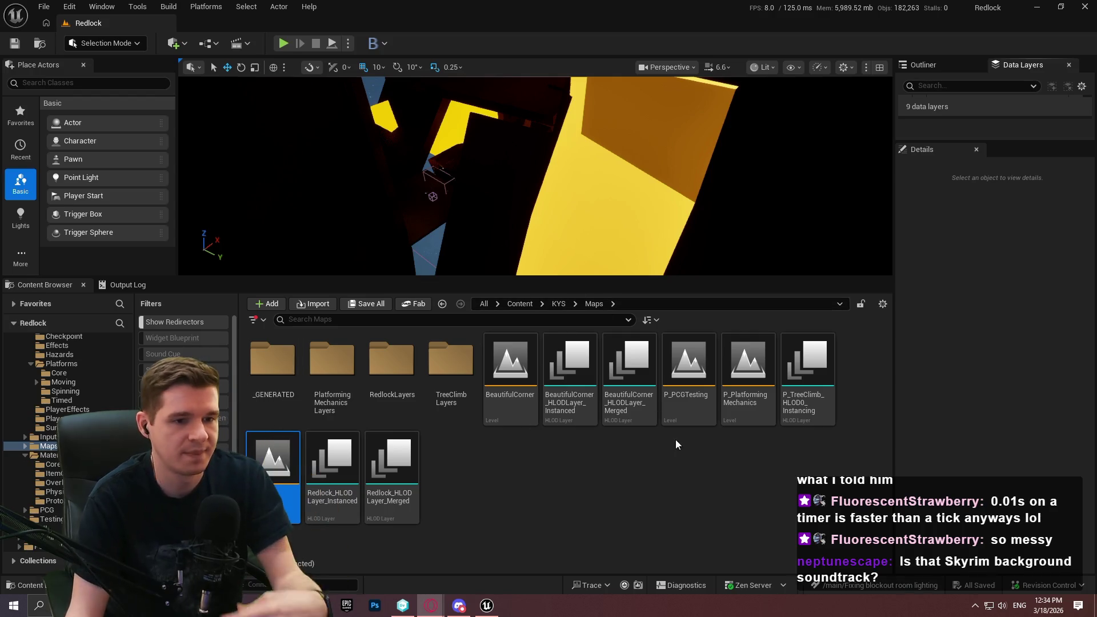
Step: Launch Redlock as a Standalone Game preview and raise camera sensitivity to 3.0
left_click(348, 43)
left_click(421, 133)
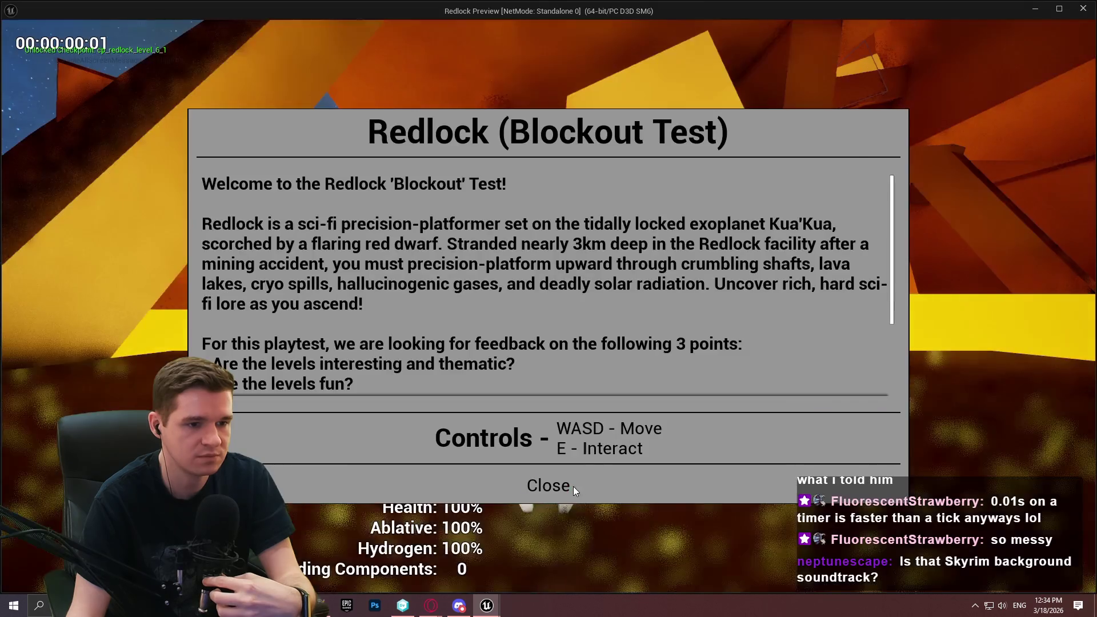
left_click(573, 485)
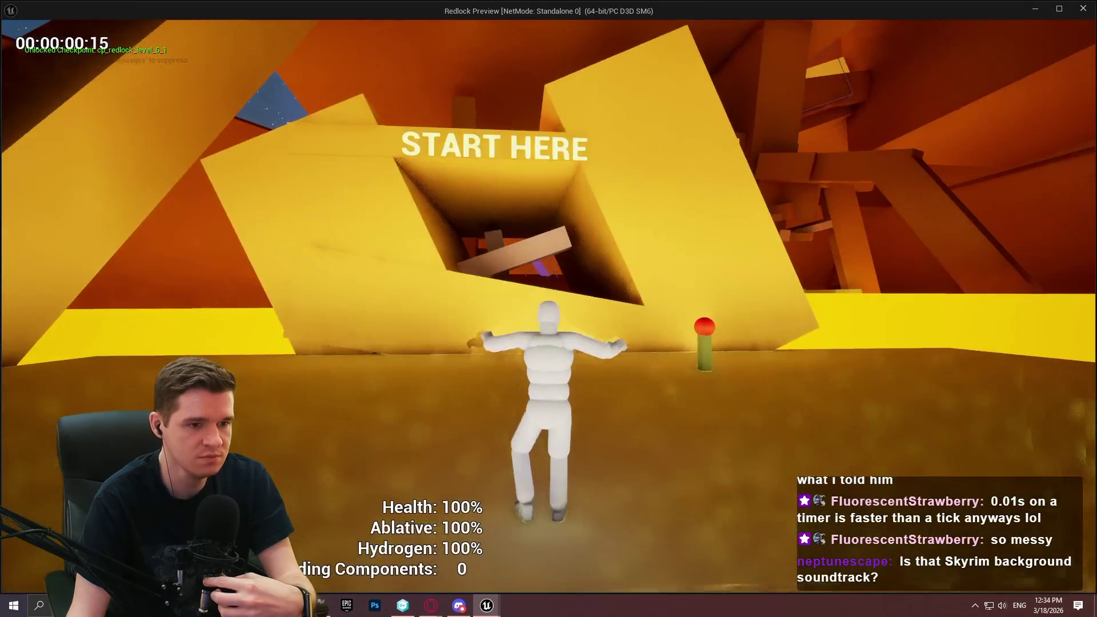
key("w")
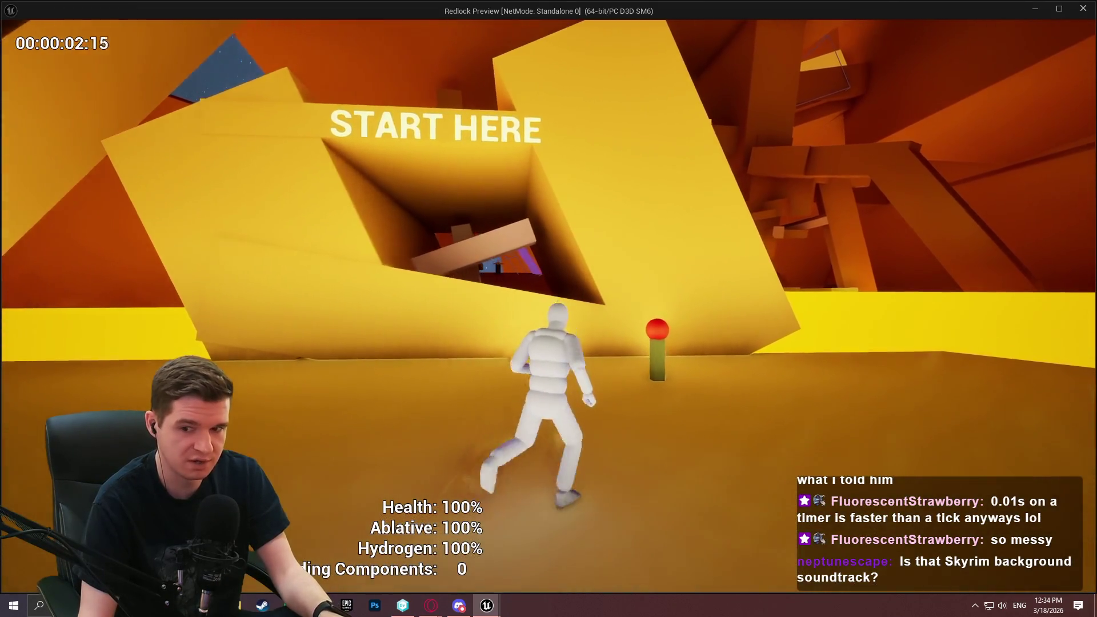
key("Escape")
left_click(543, 315)
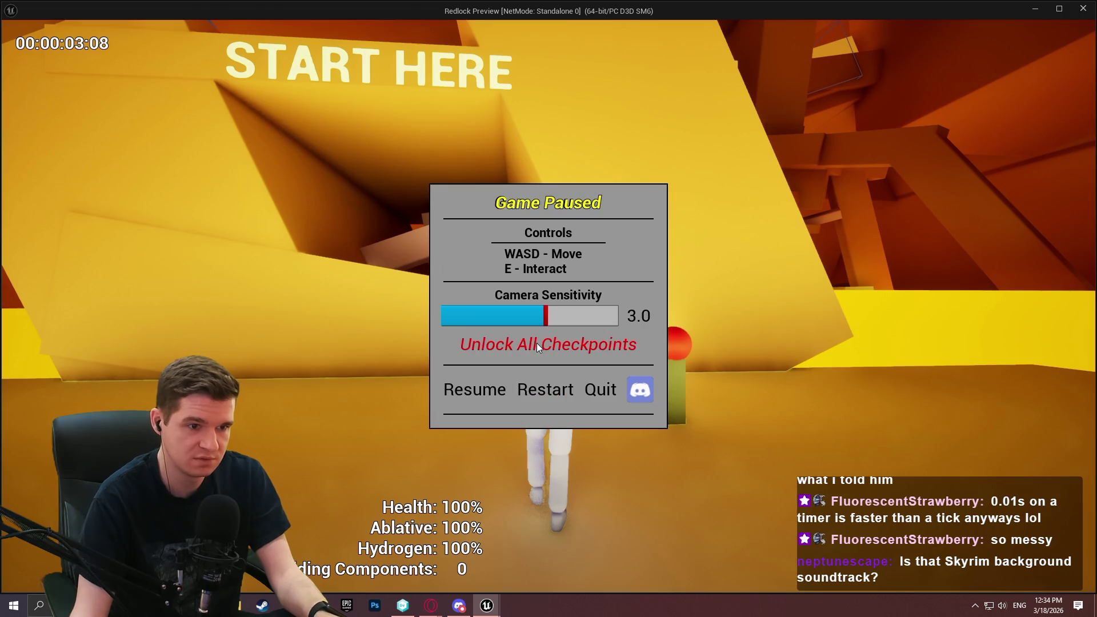
left_click(475, 389)
Step: Teleport to the geothermal power area checkpoint and move into the orange area
key("e")
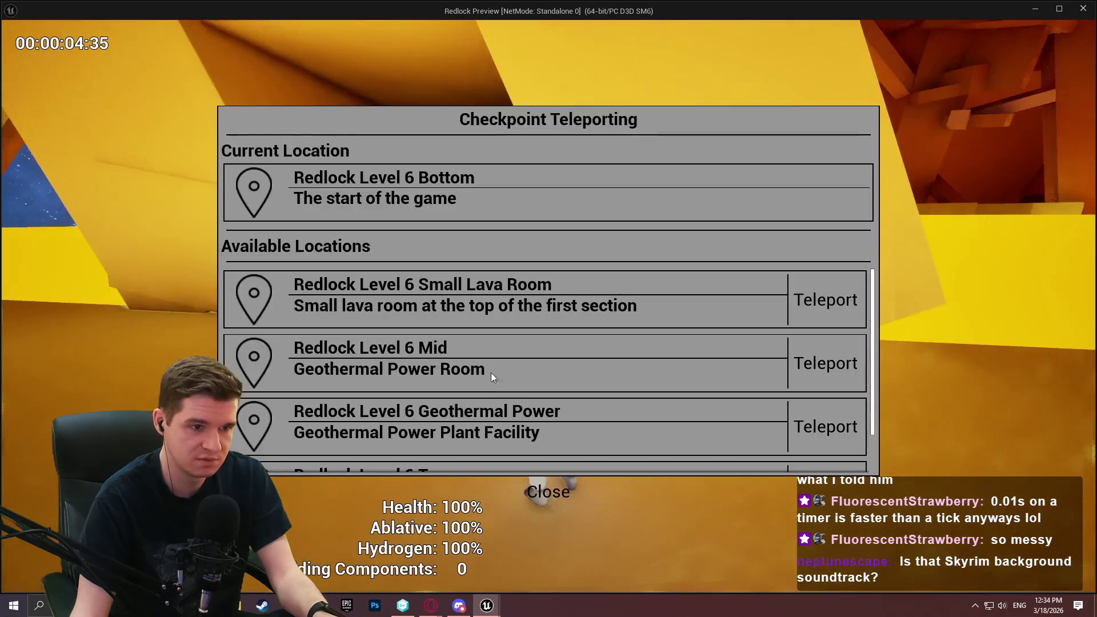
left_click(808, 428)
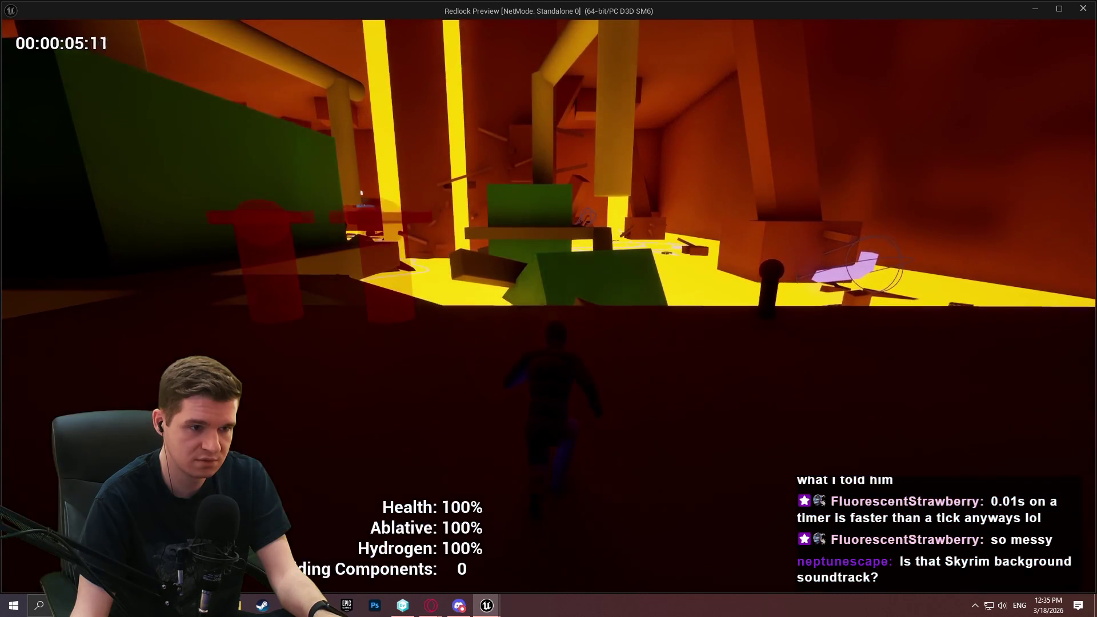
key("w")
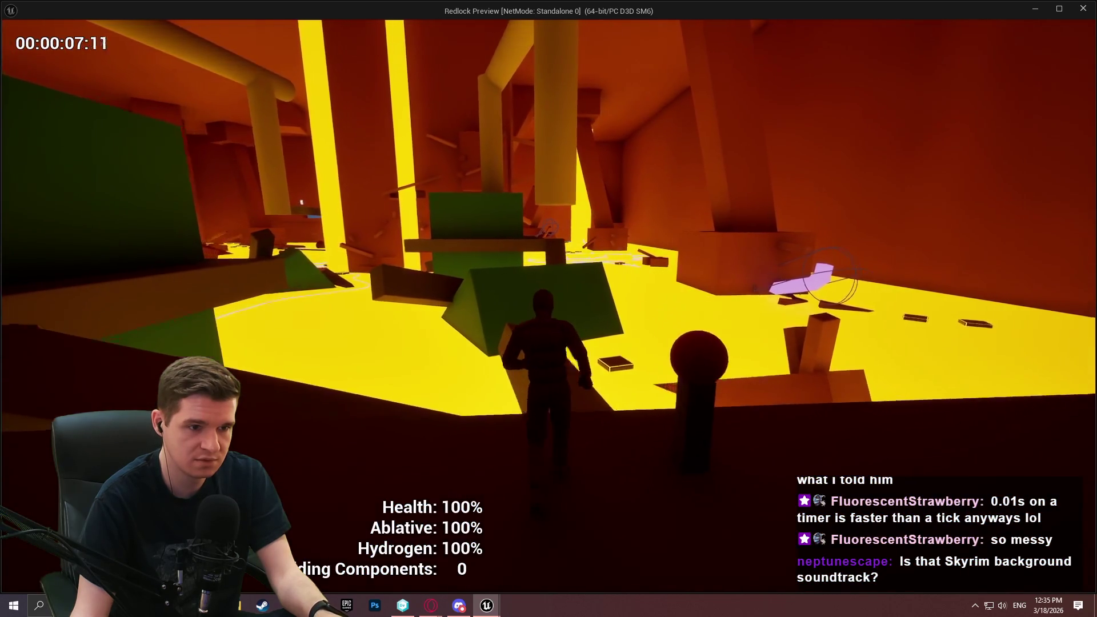
key("w")
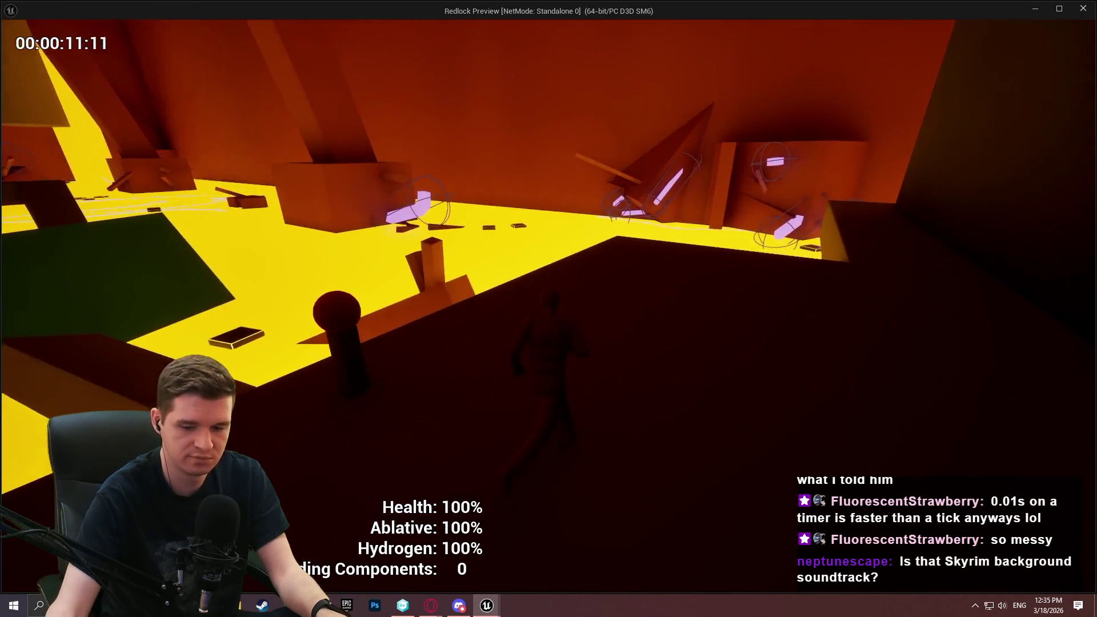
Step: Lower camera sensitivity to 1.0, resume, then exit the preview back to the editor
key("Escape")
left_click_drag(552, 322, 476, 333)
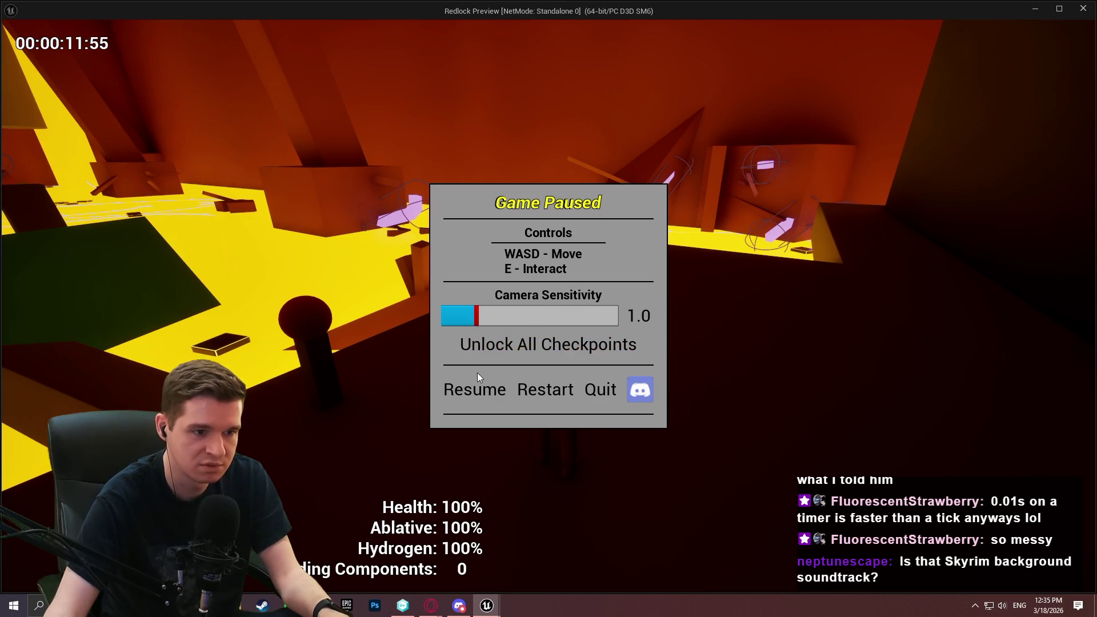
left_click(475, 389)
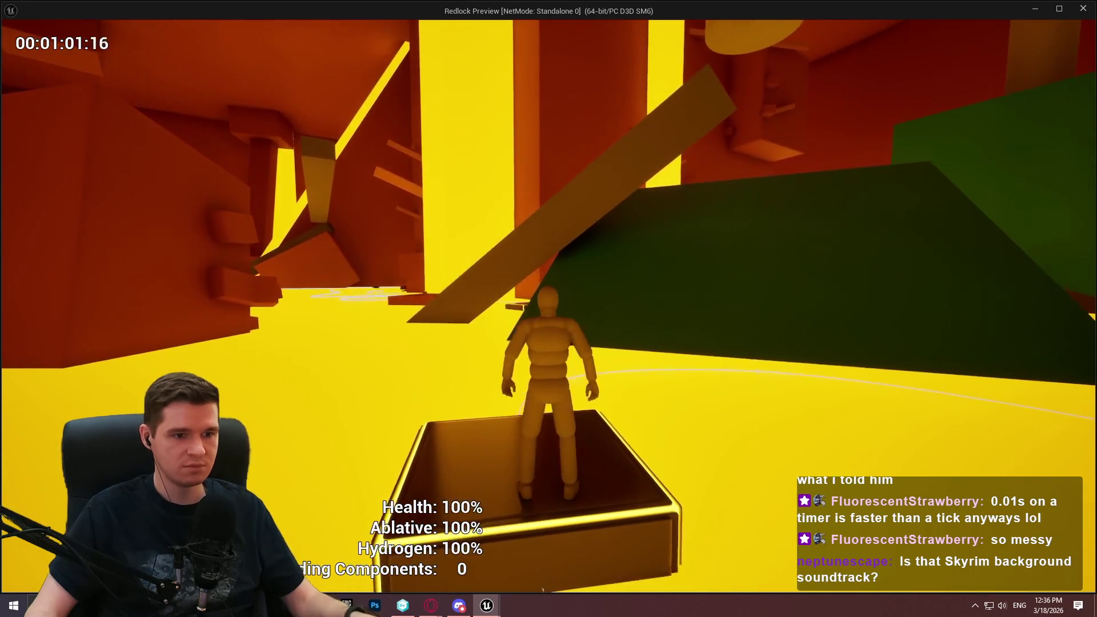
key("Escape")
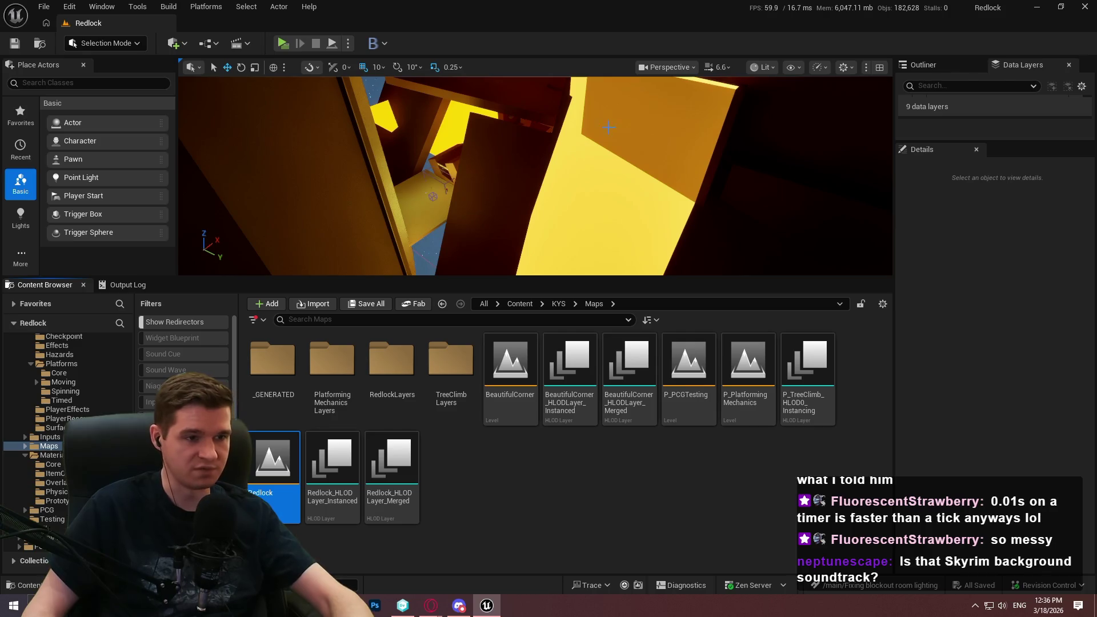
Step: Fill the screen with the level view and fly the camera into the dark red room
key("F11")
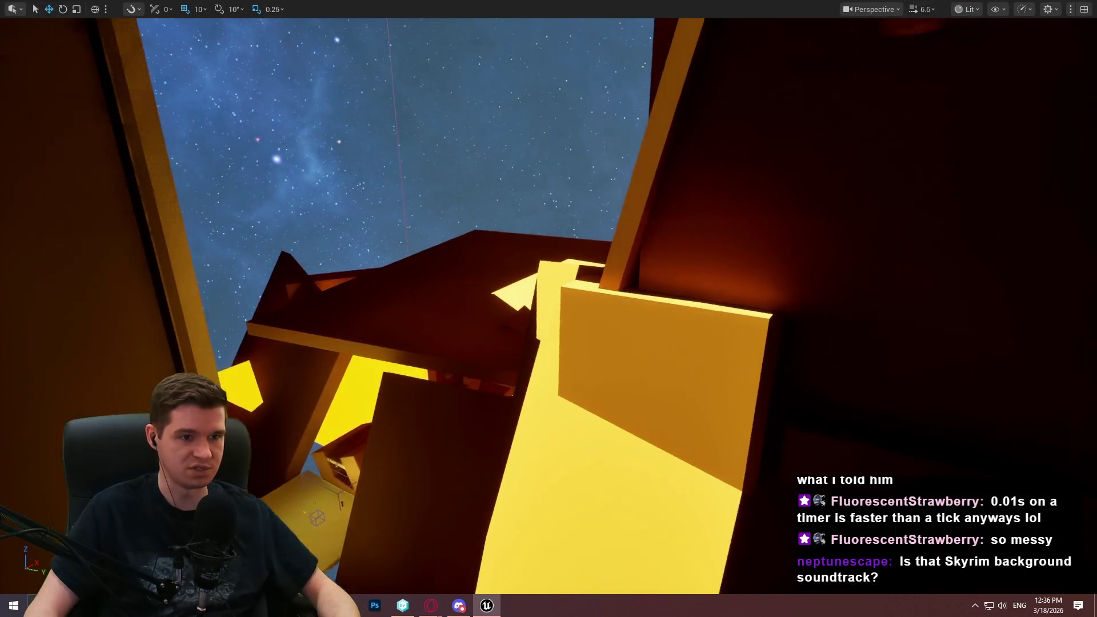
scroll(548, 309, "down", 2)
scroll(549, 308, "down", 2)
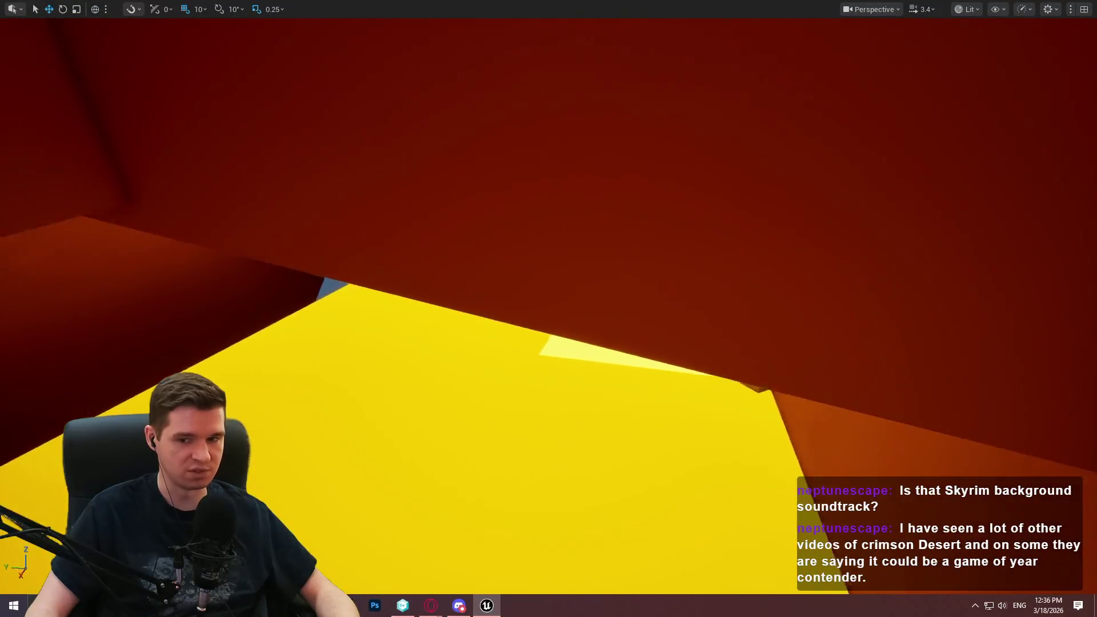
key("w")
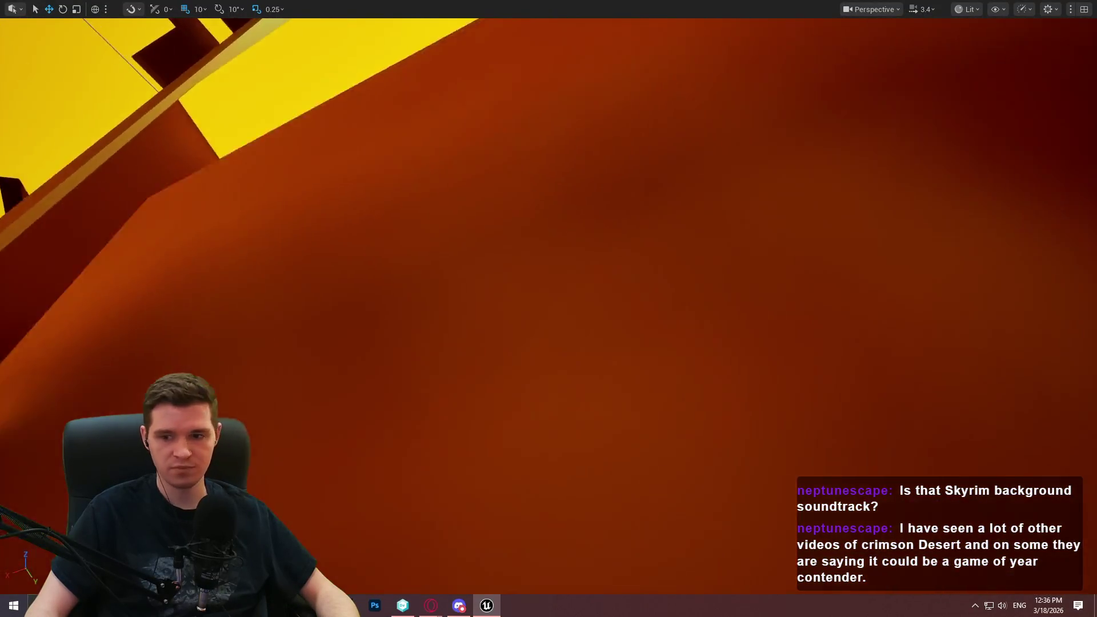
key("w")
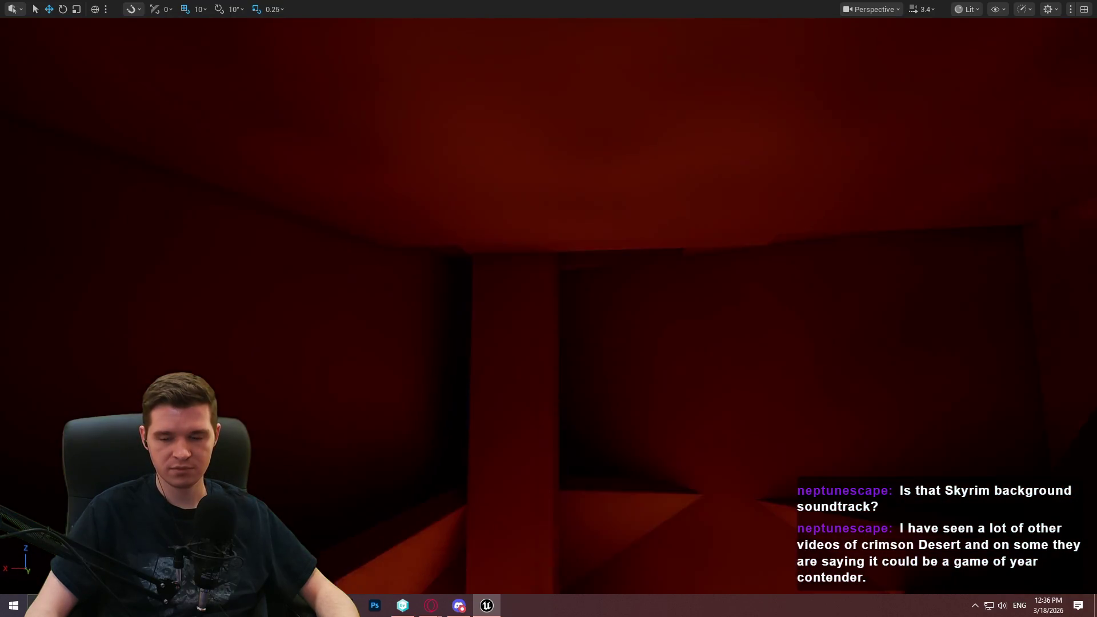
key("w")
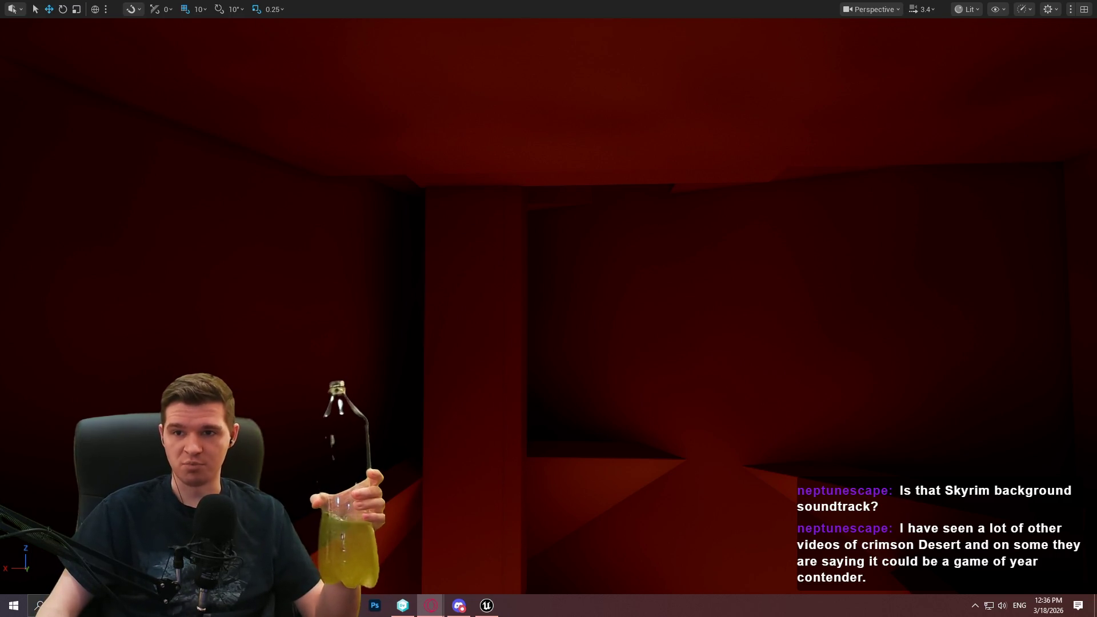
Step: Bring Opera GX forward showing SteamDB's Most Played Games list
left_click_drag(544, 258, 543, 258)
scroll(127, 214, "down", 2)
scroll(119, 269, "up", 1)
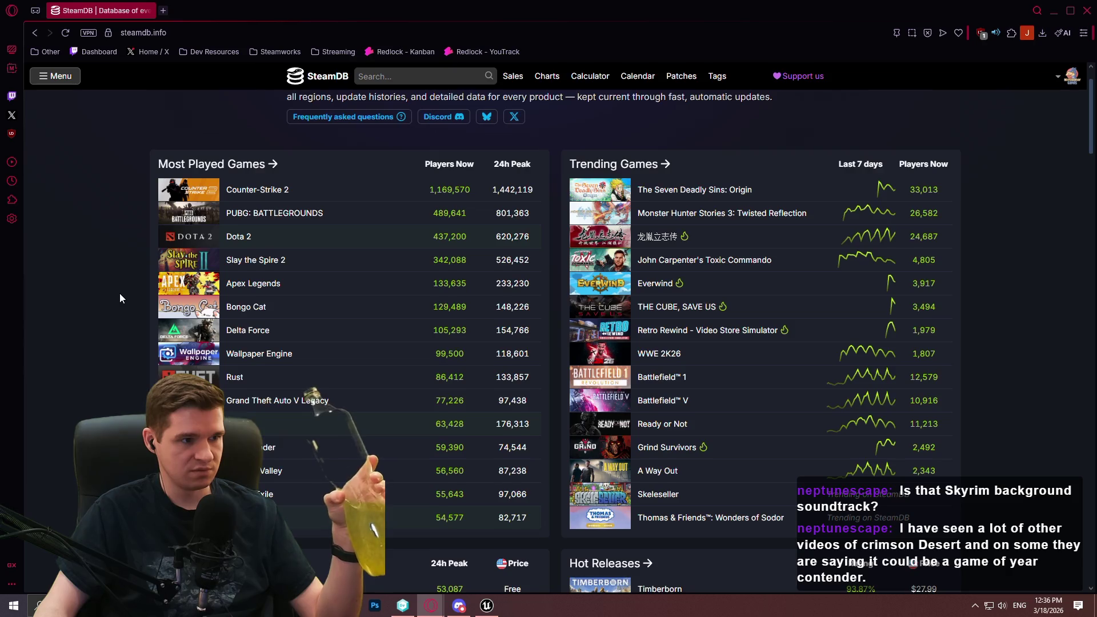
Step: Scroll through SteamDB's homepage lists, then close Opera GX to return to Unreal
scroll(119, 293, "down", 4)
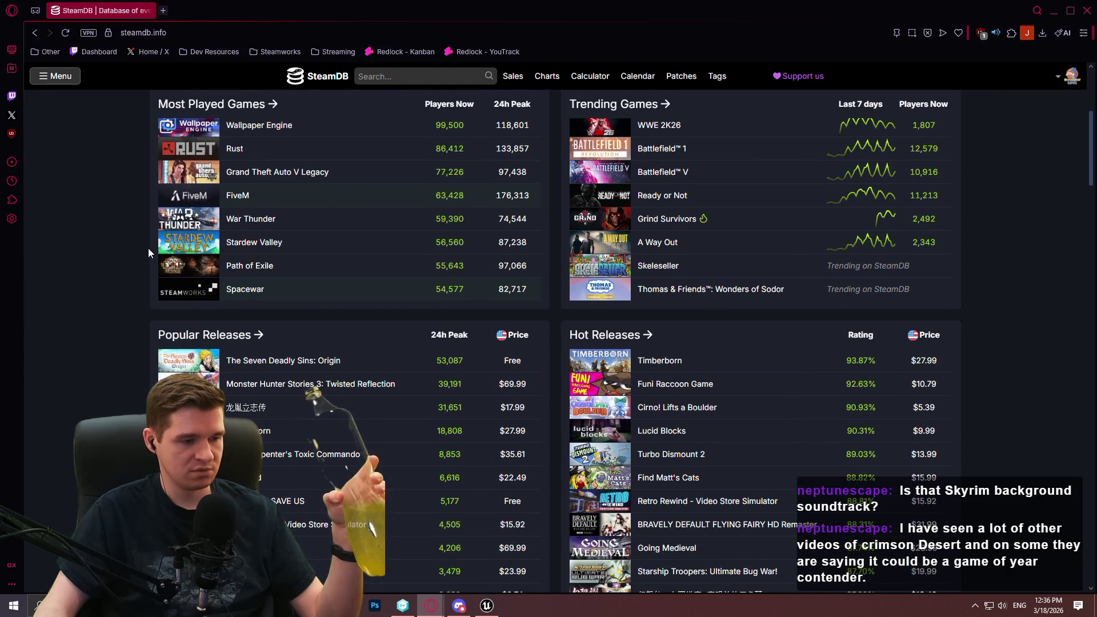
scroll(148, 248, "down", 4)
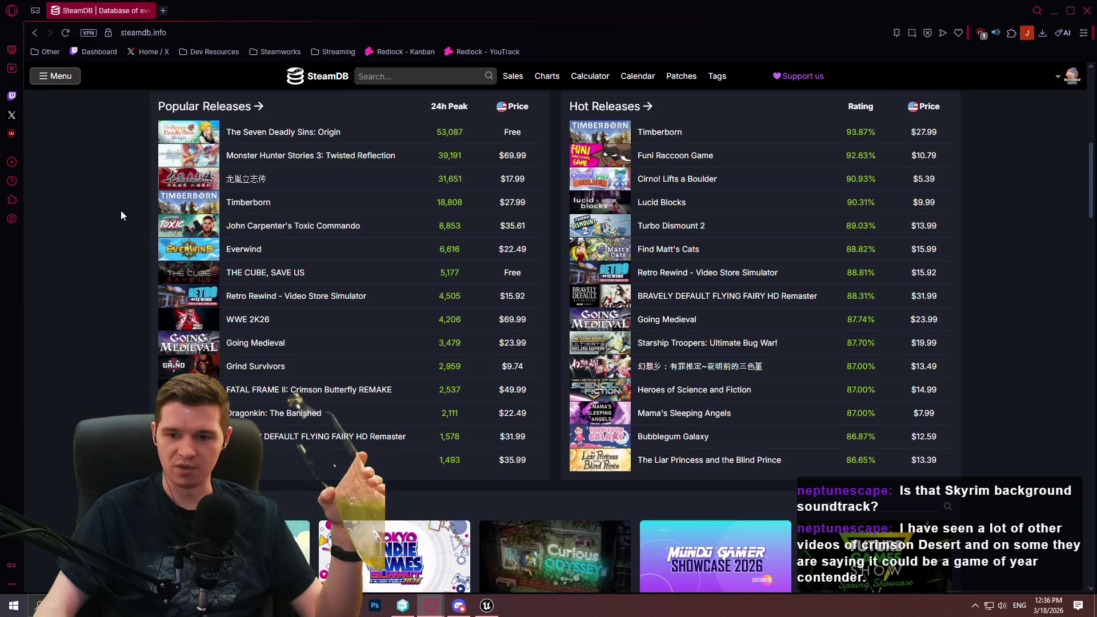
scroll(123, 220, "up", 2)
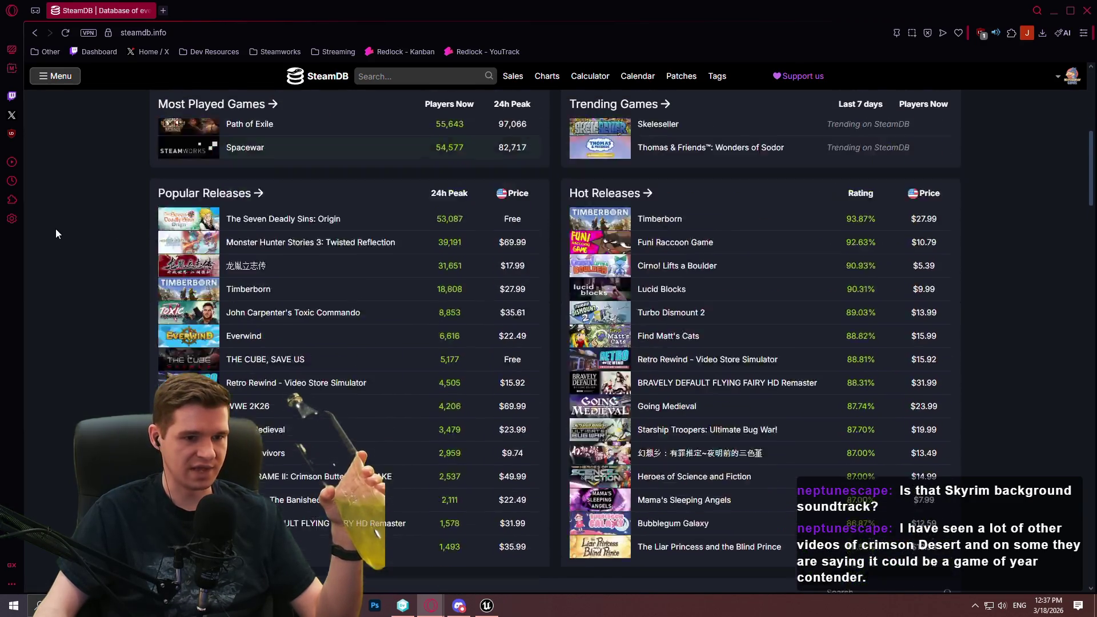
scroll(63, 228, "down", 2)
scroll(109, 204, "up", 2)
scroll(69, 197, "up", 5)
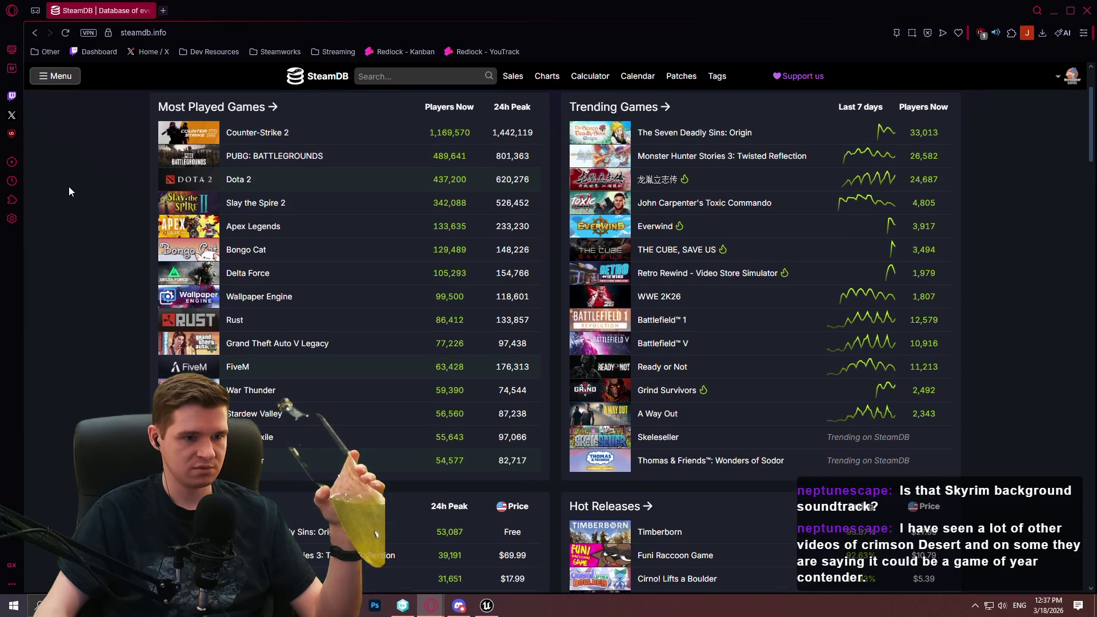
scroll(72, 182, "up", 1)
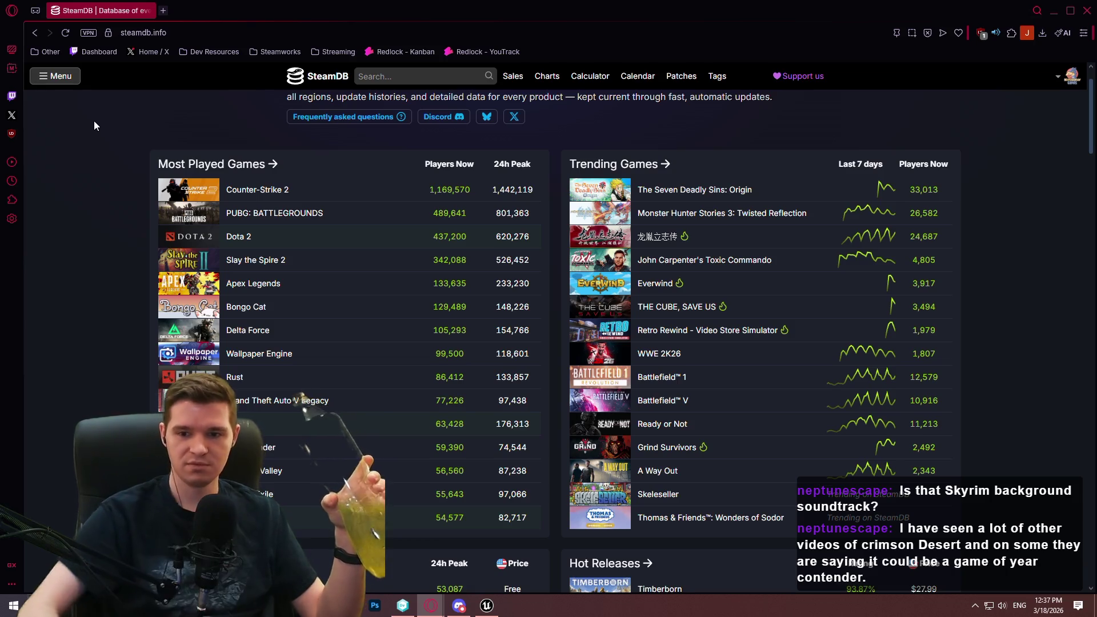
left_click(1086, 14)
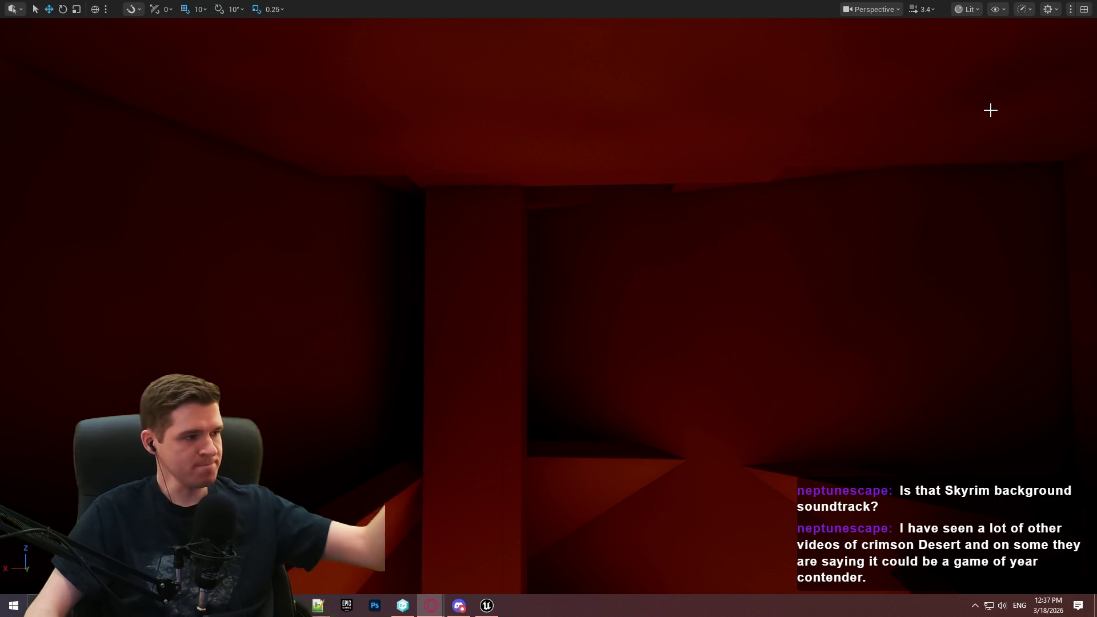
Step: Fly the viewport camera toward the yellow-lit area and along the orange surfaces
left_click_drag(666, 558, 666, 558)
left_click_drag(703, 354, 703, 353)
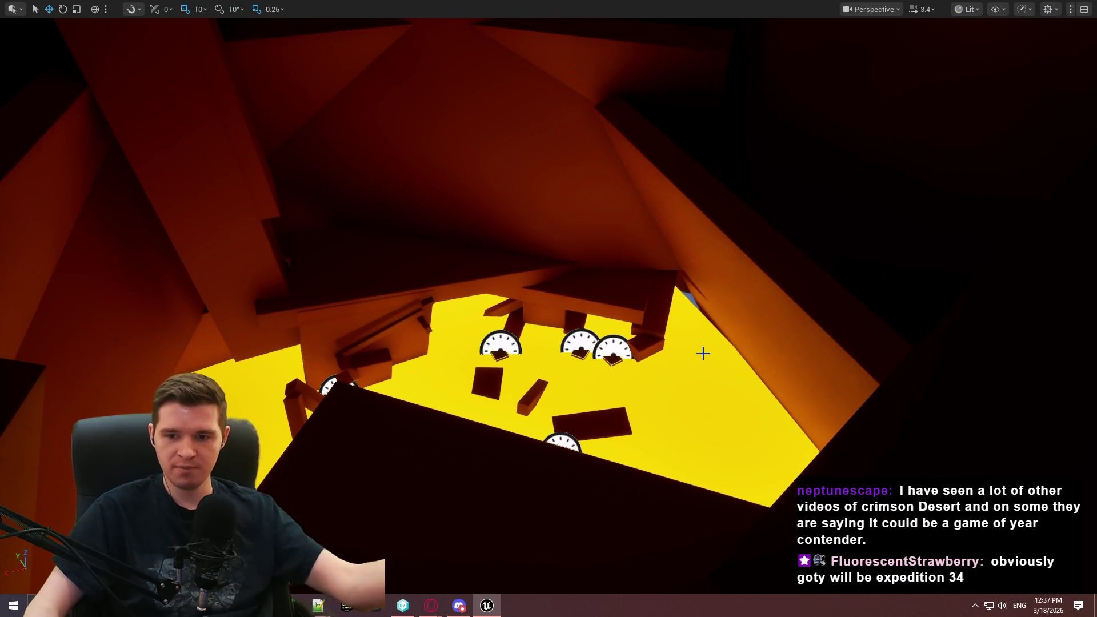
left_click_drag(721, 297, 721, 297)
scroll(720, 297, "down", 2)
scroll(720, 297, "up", 2)
scroll(721, 297, "down", 3)
scroll(720, 297, "down", 1)
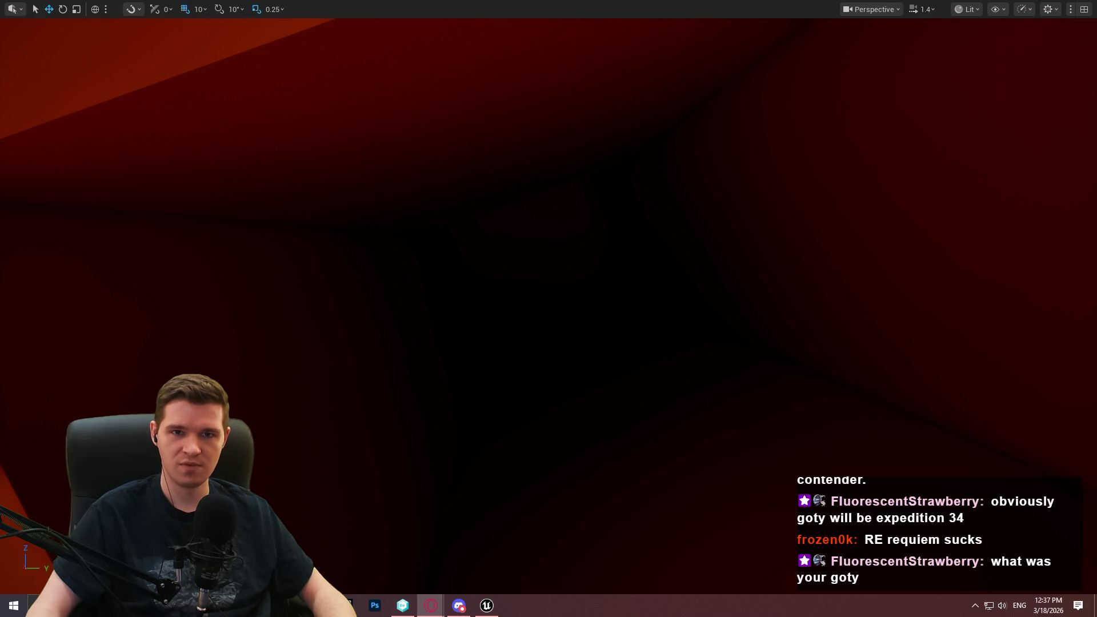
left_click_drag(605, 161, 604, 159)
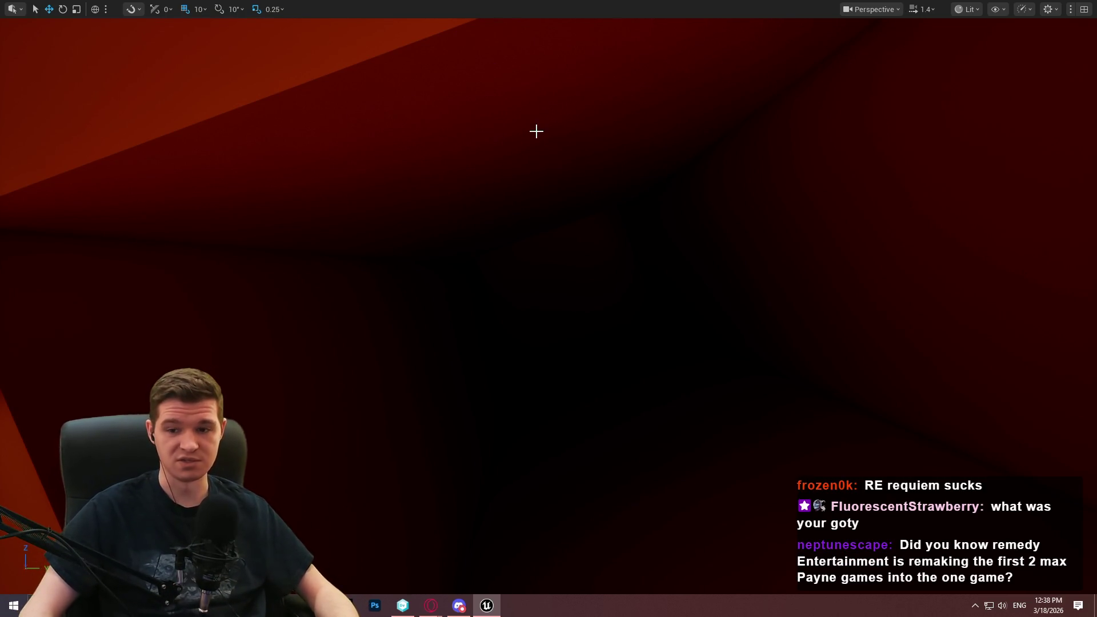
scroll(583, 127, "down", 2)
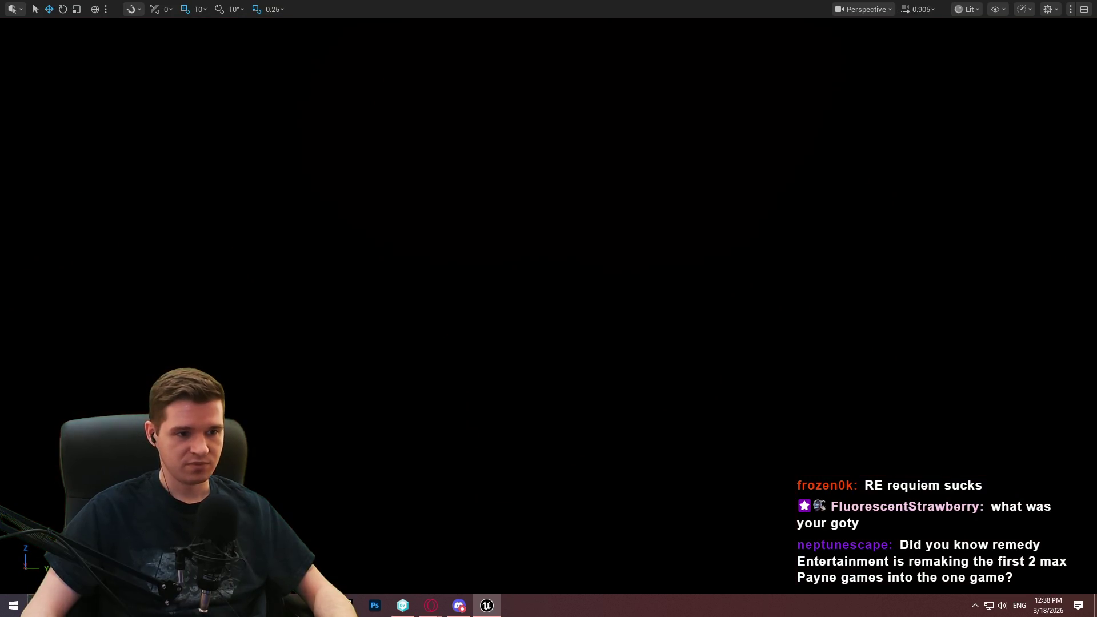
Step: Tilt down to the yellow floor, focus on the tall pillar, and exit full-screen view
key("s")
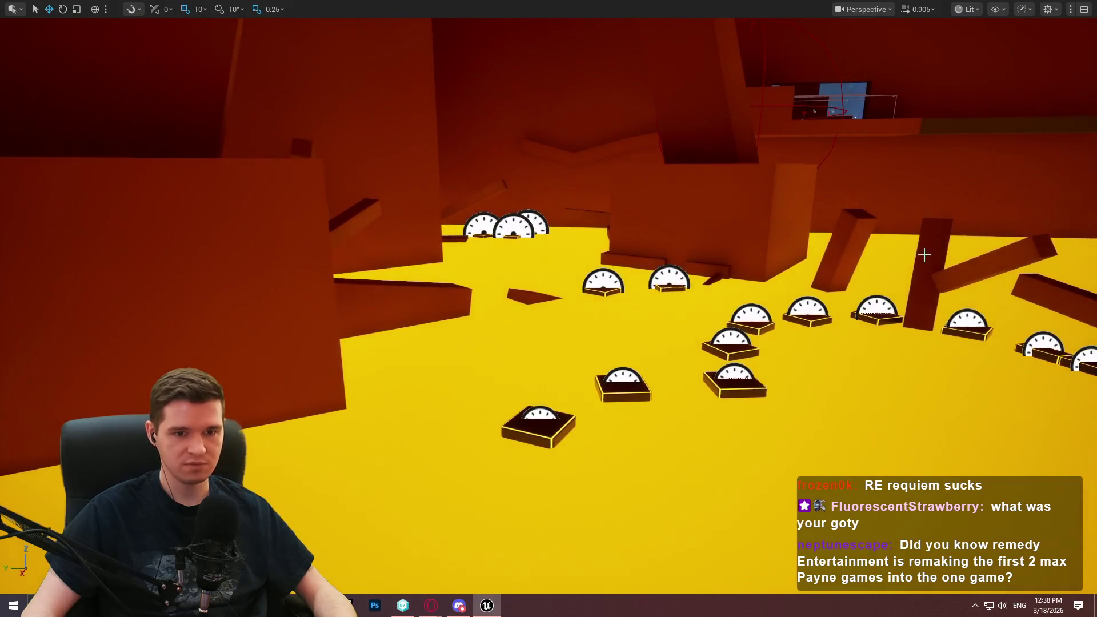
mouse_move(923, 252)
left_mouse_down()
mouse_move(923, 326)
mouse_move(990, 330)
mouse_move(23, 411)
left_mouse_up()
key("f")
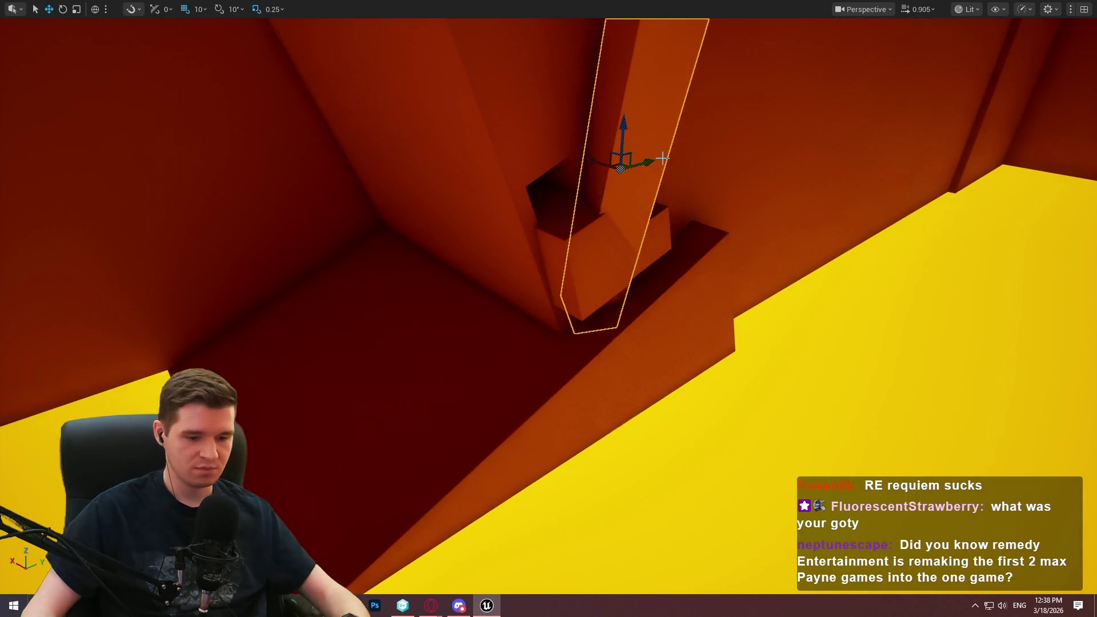
key("F11")
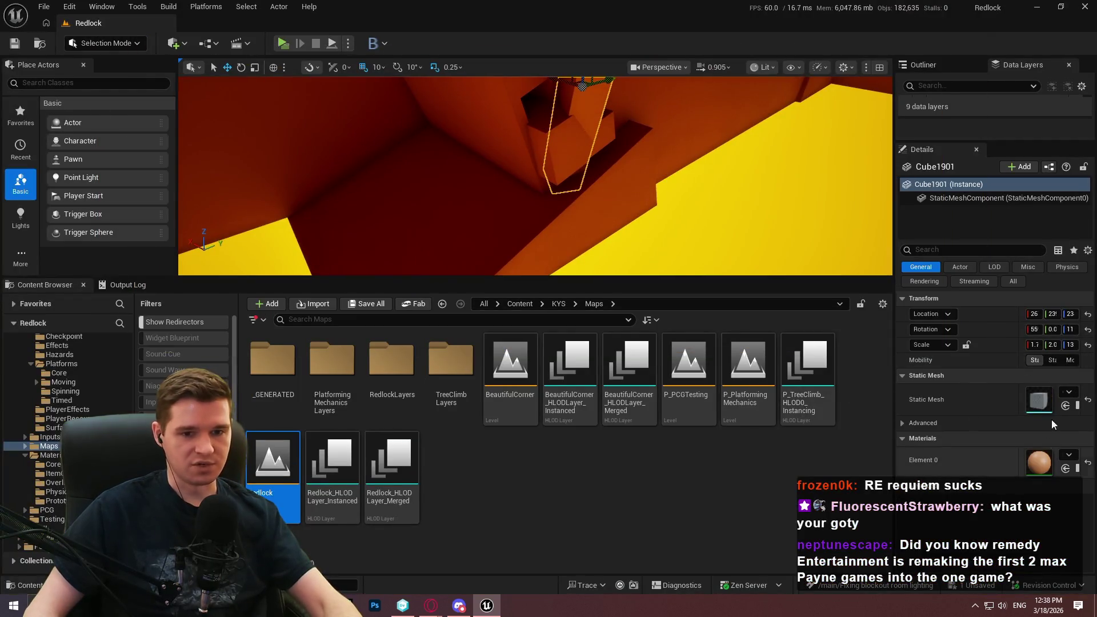
Step: Widen the side panels and switch the viewport to Unlit shading
left_click_drag(893, 231, 683, 251)
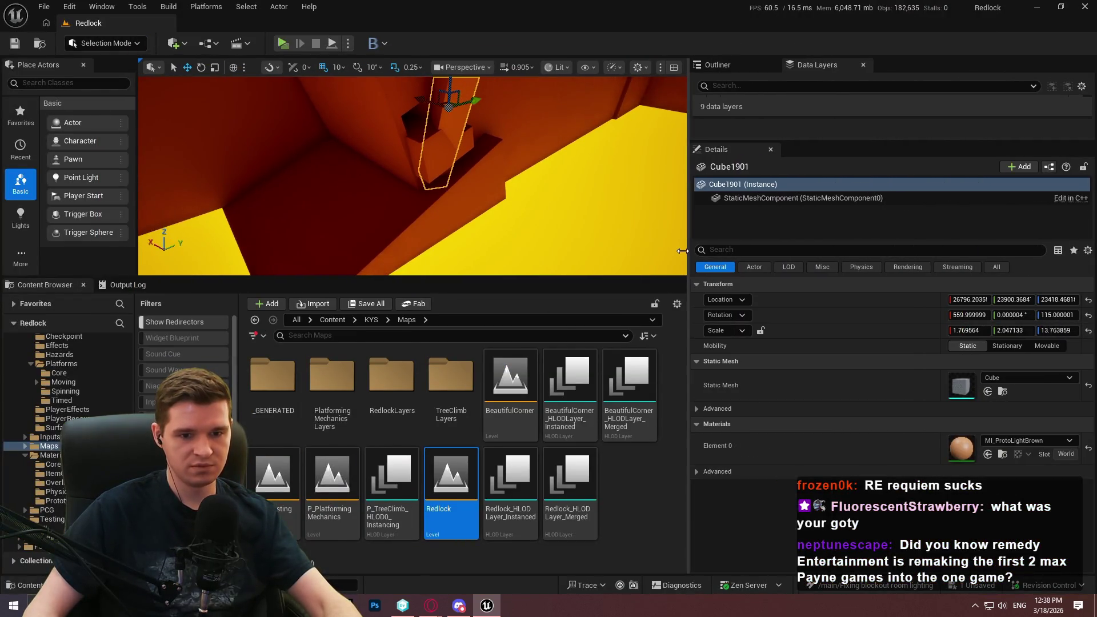
left_click_drag(572, 228, 500, 201)
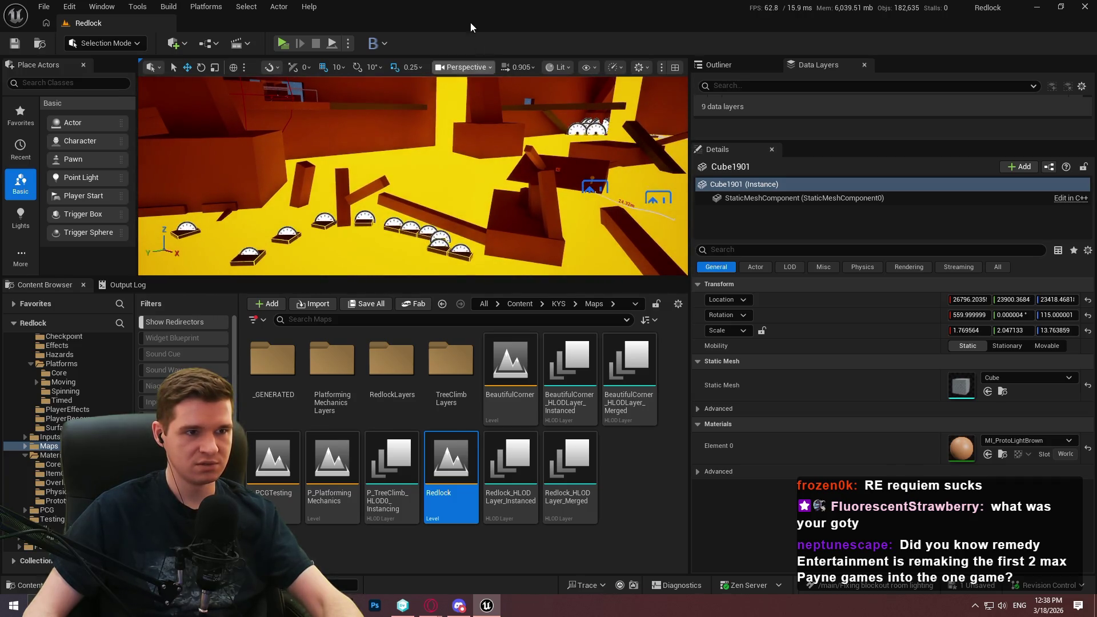
left_click(481, 68)
left_click(557, 67)
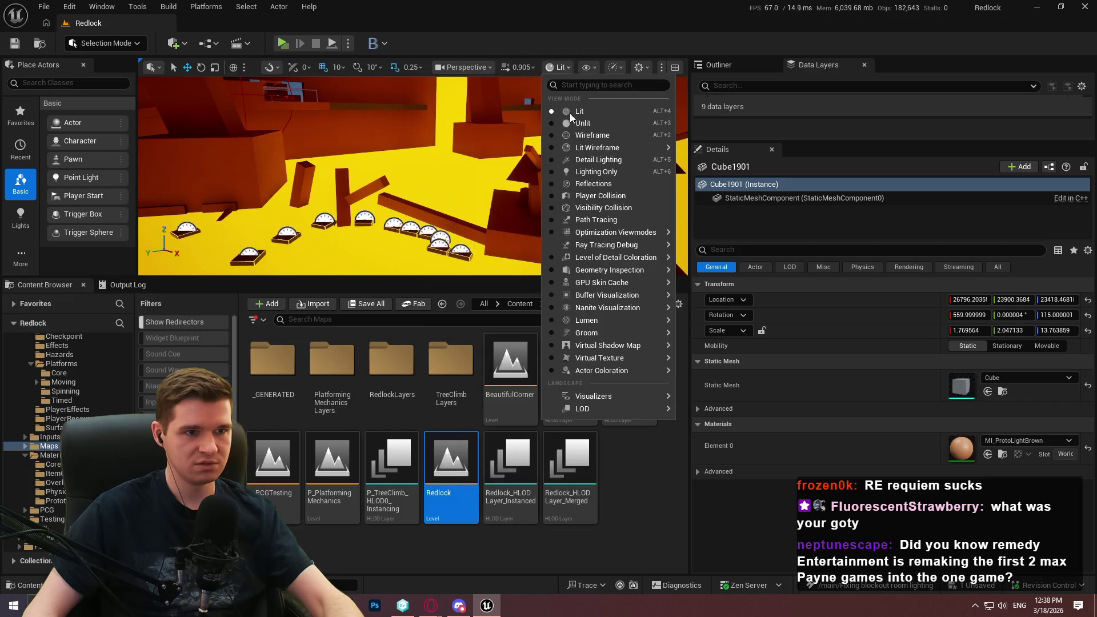
left_click(587, 124)
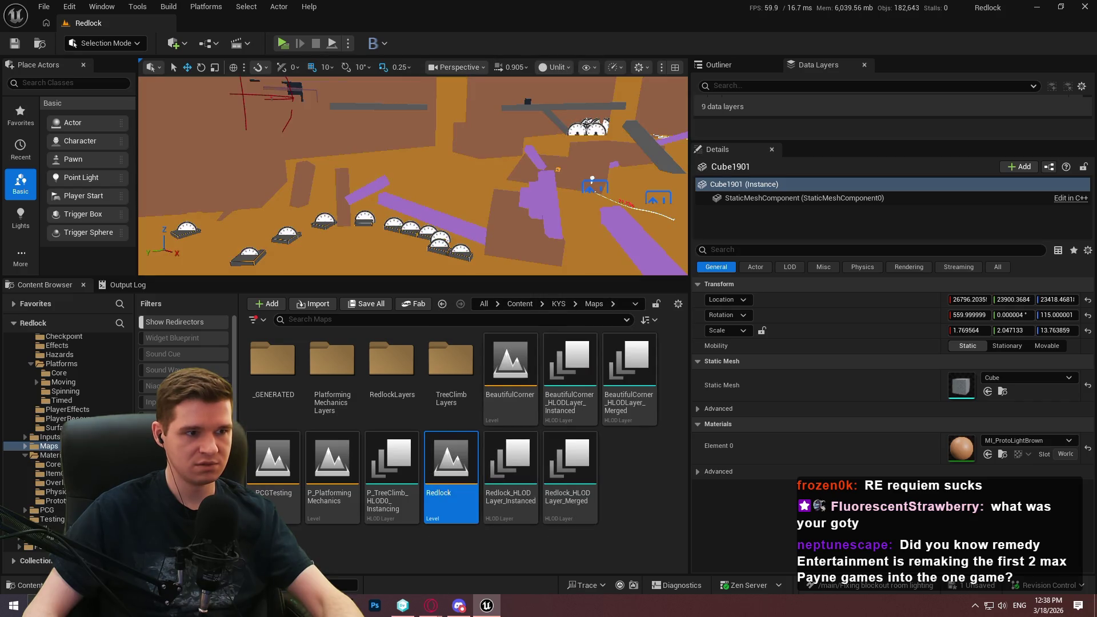
Step: Select the two floor blocks and set their Element 0 material to MI_ProtoPurple
left_click_drag(412, 176, 377, 179)
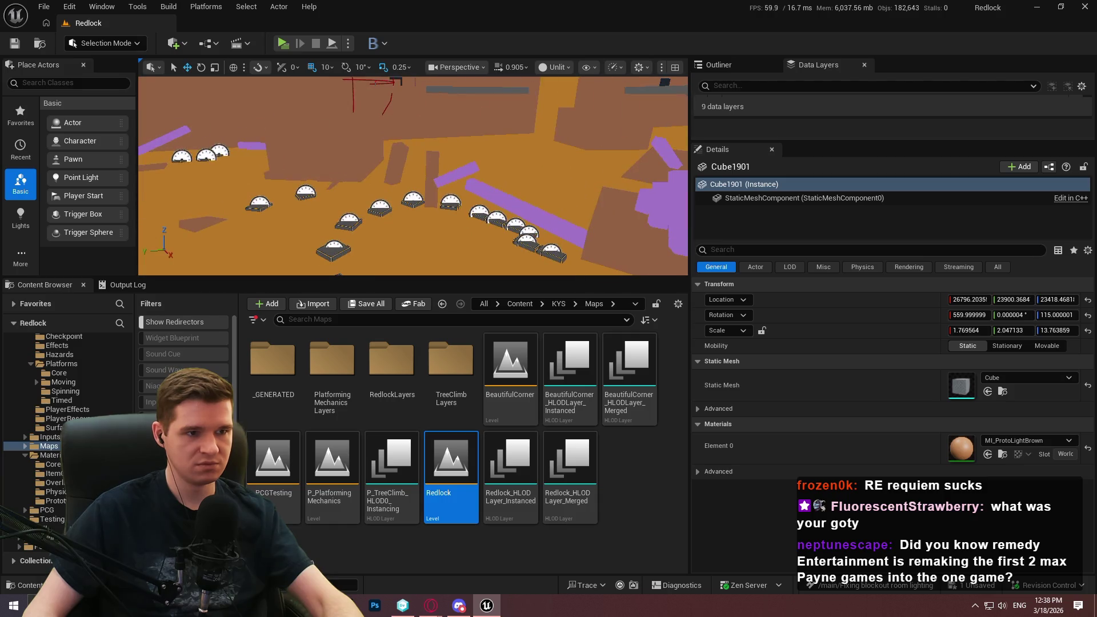
key("F11")
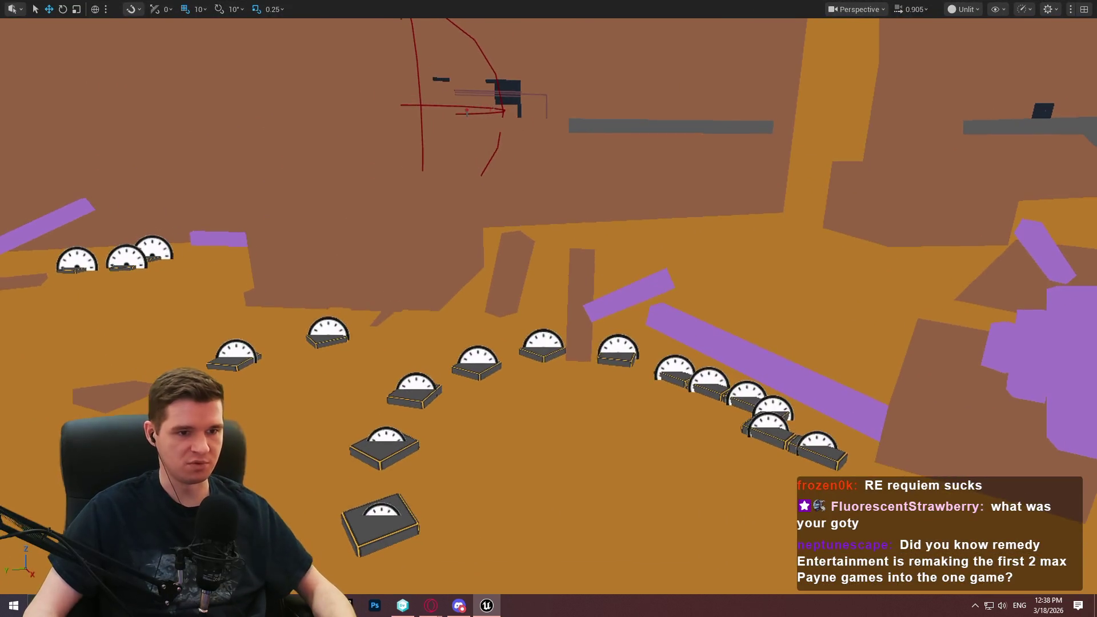
scroll(571, 103, "up", 2)
left_click_drag(571, 97, 572, 118)
left_click(377, 246)
left_click(678, 257)
key("f")
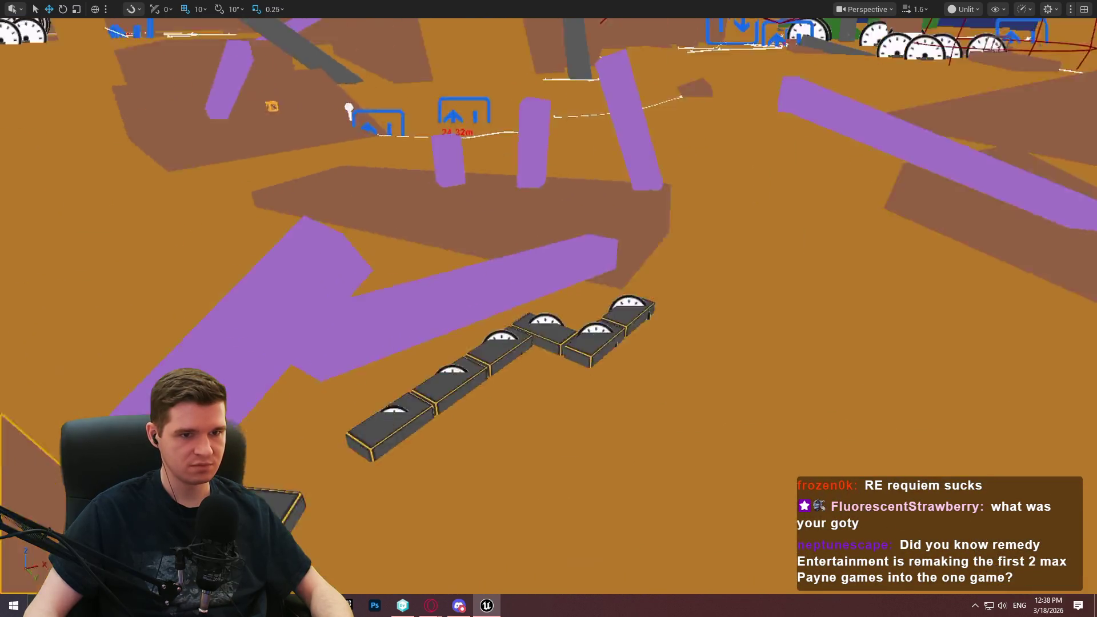
mouse_move(549, 309)
left_mouse_down()
mouse_move(548, 297)
mouse_move(554, 326)
left_mouse_up()
key("F11")
left_click(1017, 372)
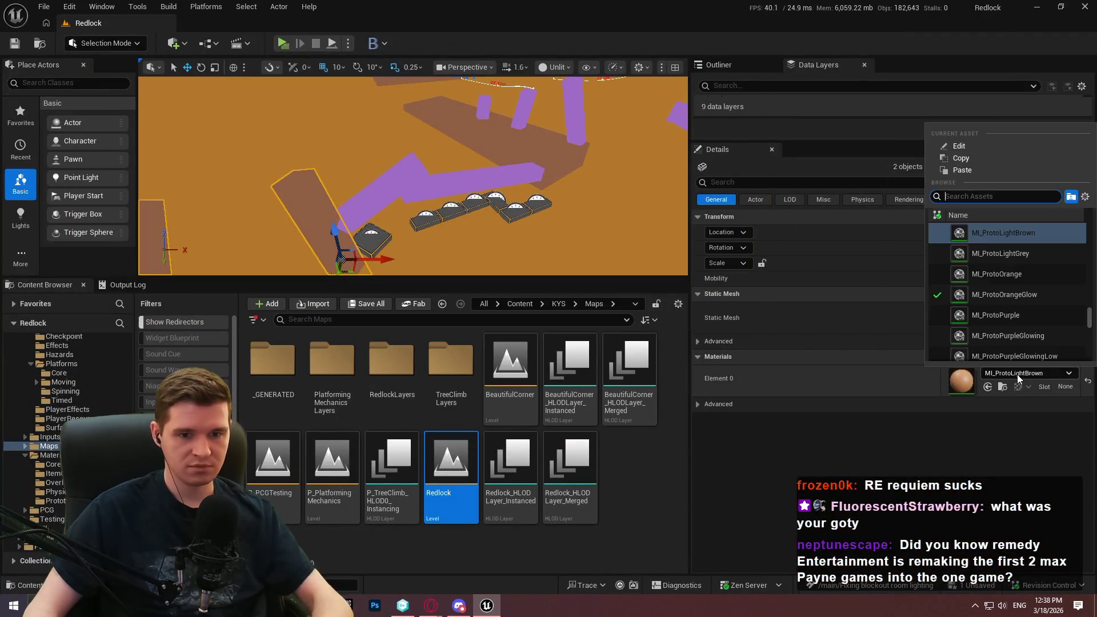
type("protop")
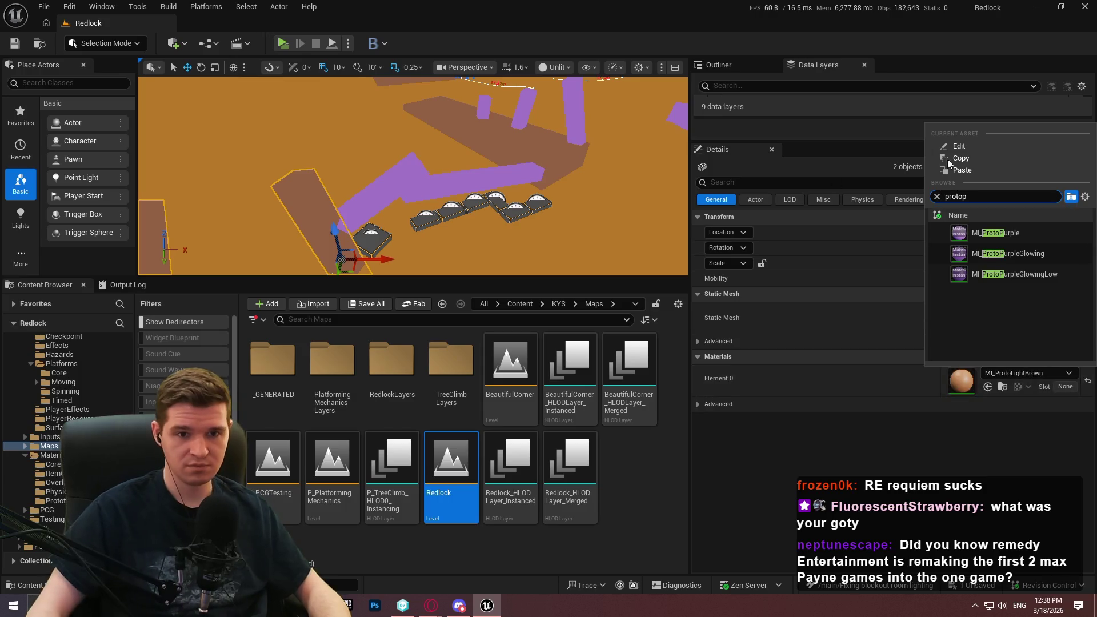
left_click(999, 233)
Step: Switch to Lit Wireframe view, select the tall pillar, and search its materials for 'proto' without applying
left_click_drag(607, 207, 565, 229)
left_click(553, 67)
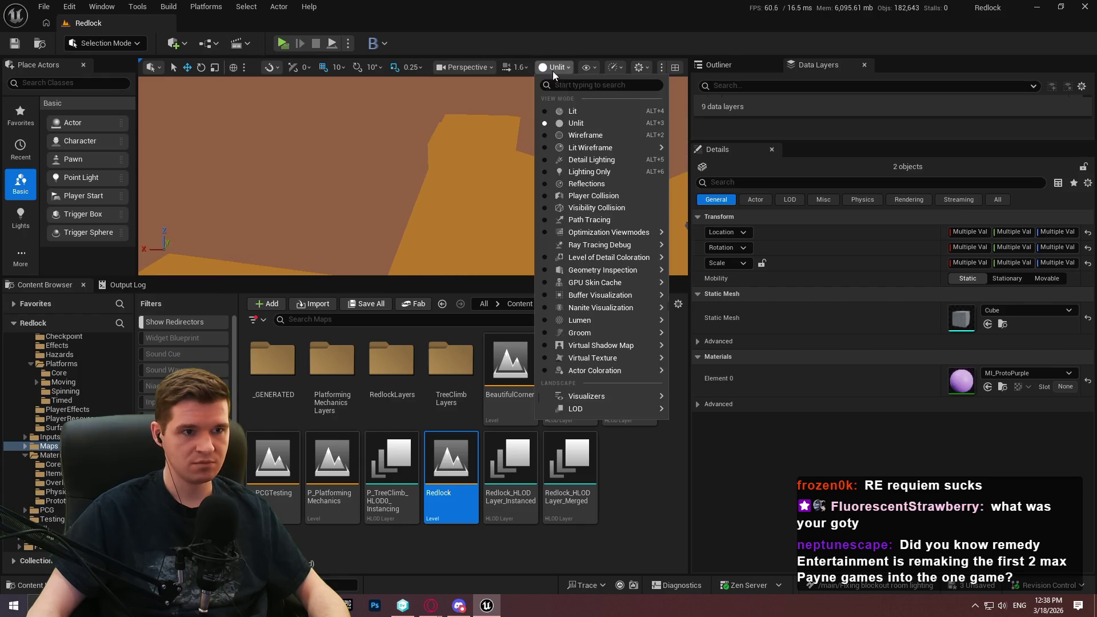
left_click(580, 148)
left_click_drag(449, 154, 406, 166)
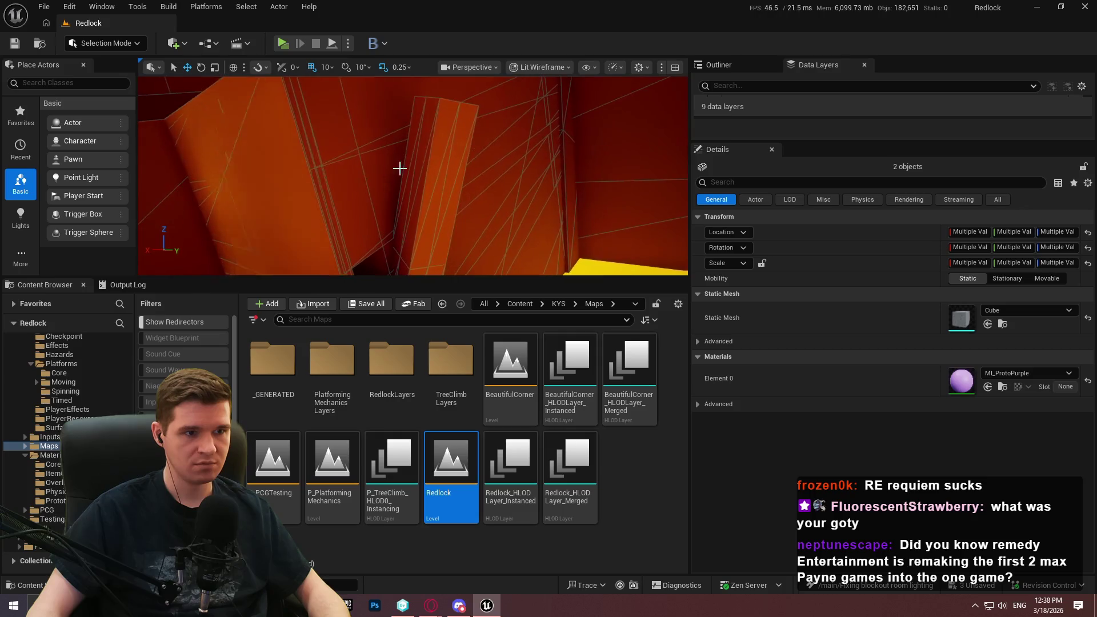
left_click(407, 167)
left_click(1016, 441)
type("proto")
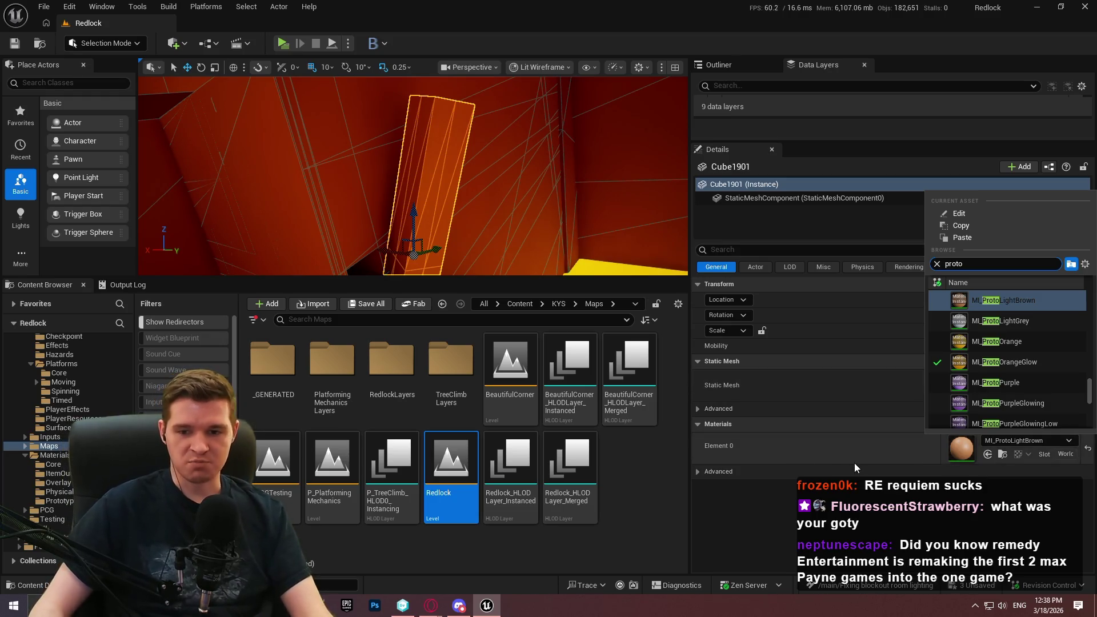
key("Escape")
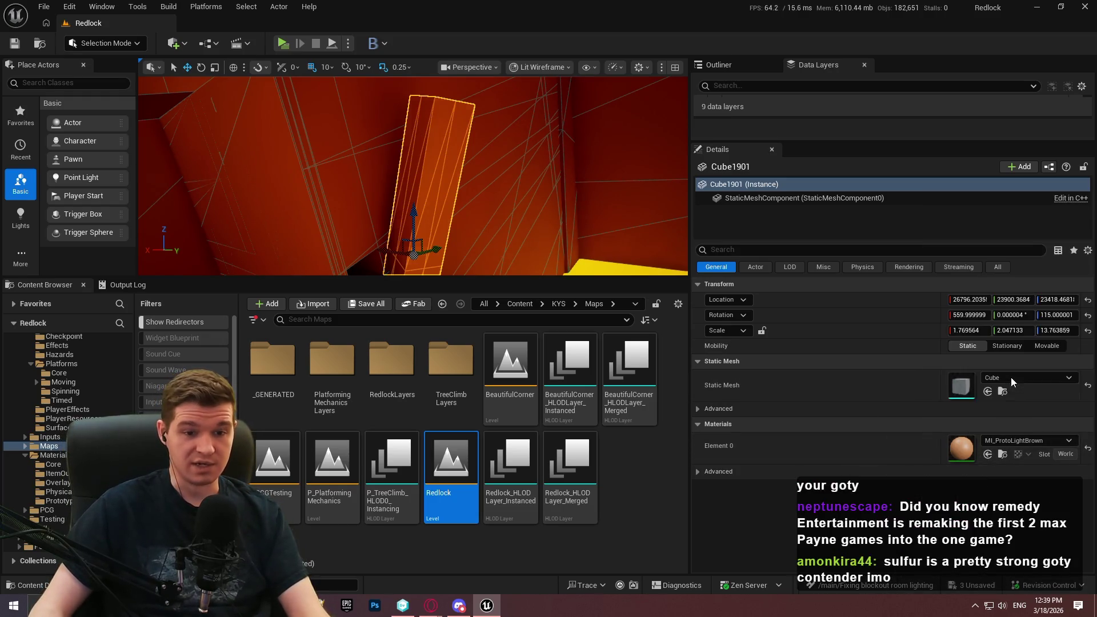
Step: Return the viewport to Lit shading, enlarge it, and open the pillar's material list
mouse_move(598, 179)
left_mouse_down()
mouse_move(624, 189)
mouse_move(588, 171)
left_mouse_up()
left_click(542, 68)
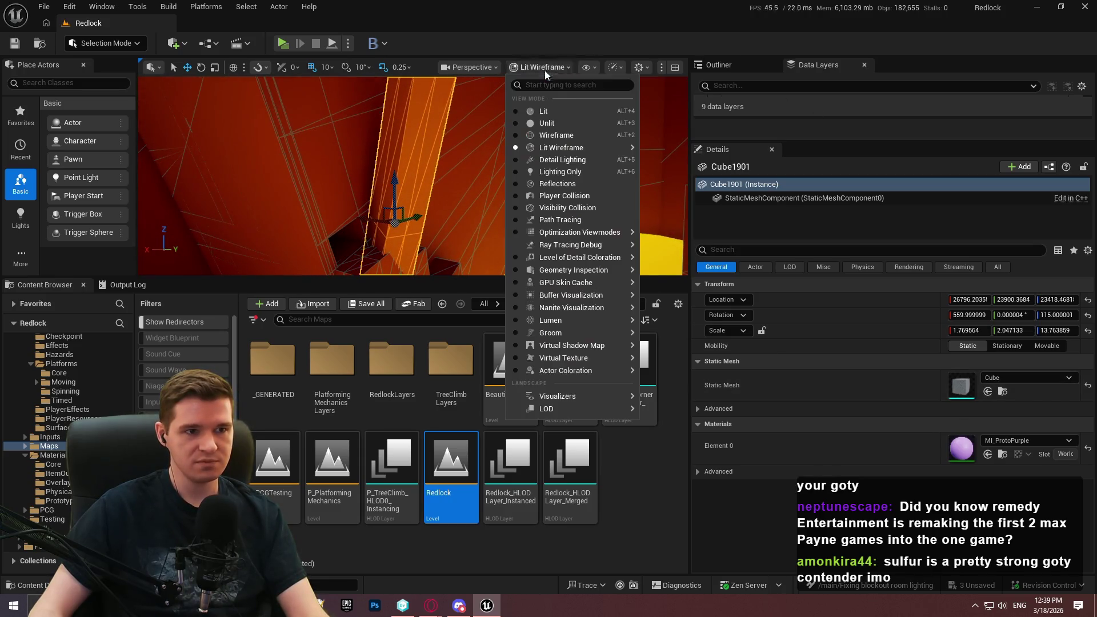
left_click(544, 112)
mouse_move(628, 275)
left_mouse_down()
mouse_move(628, 428)
mouse_move(628, 415)
left_mouse_up()
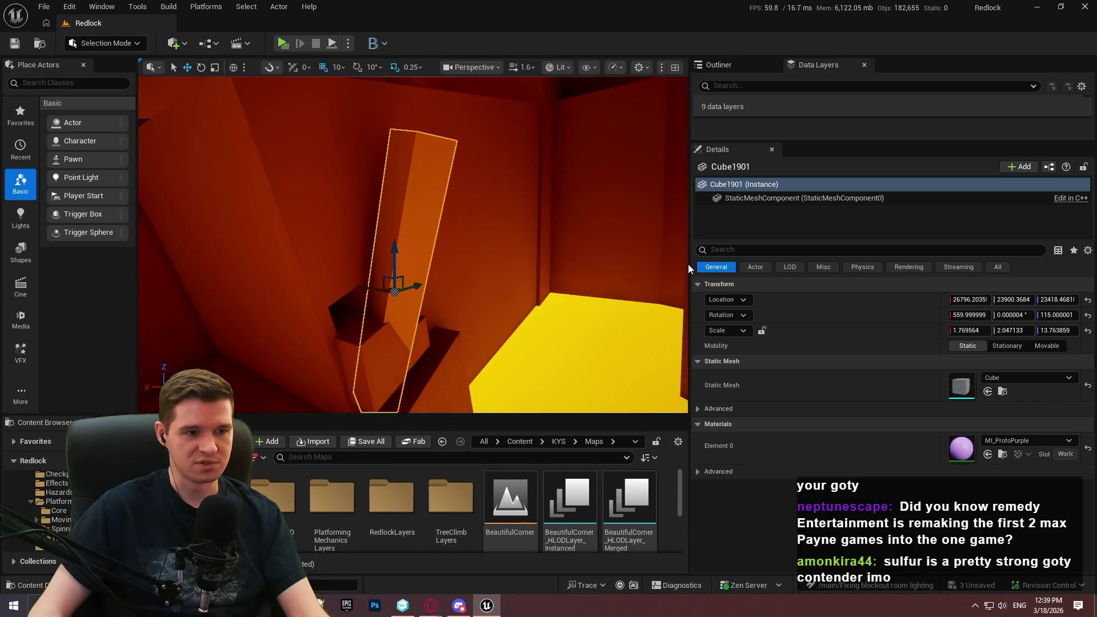
mouse_move(688, 263)
left_mouse_down()
mouse_move(959, 264)
mouse_move(860, 264)
left_mouse_up()
left_click(1061, 454)
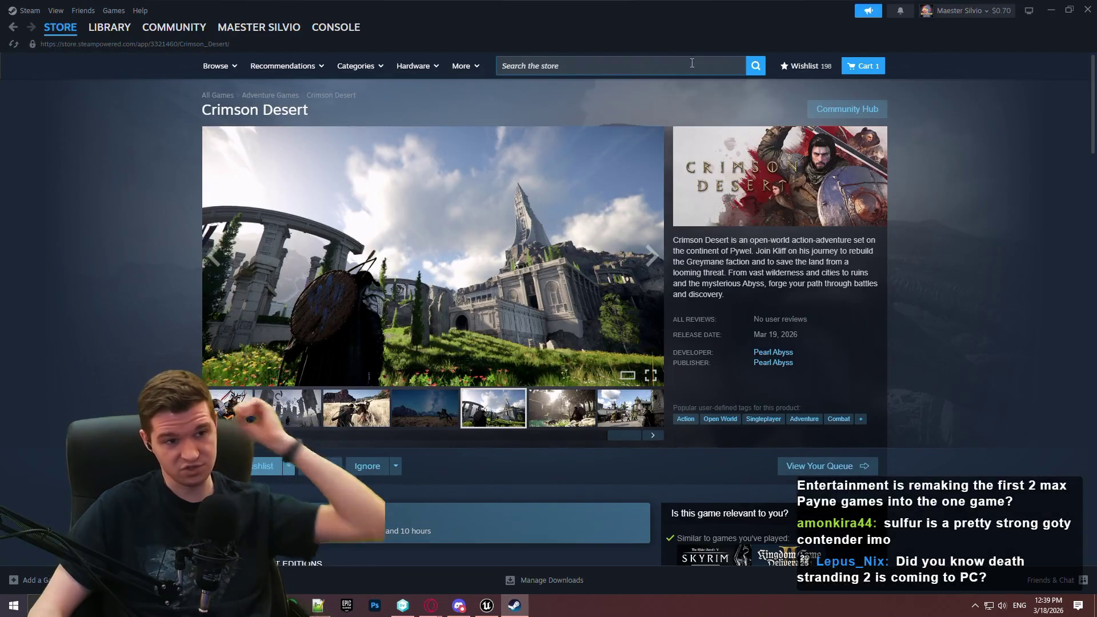
Step: Search the Steam store for 'death' and open the DEATH STRANDING DIRECTOR'S CUT page
left_click(643, 66)
type("c")
key("BackSpace")
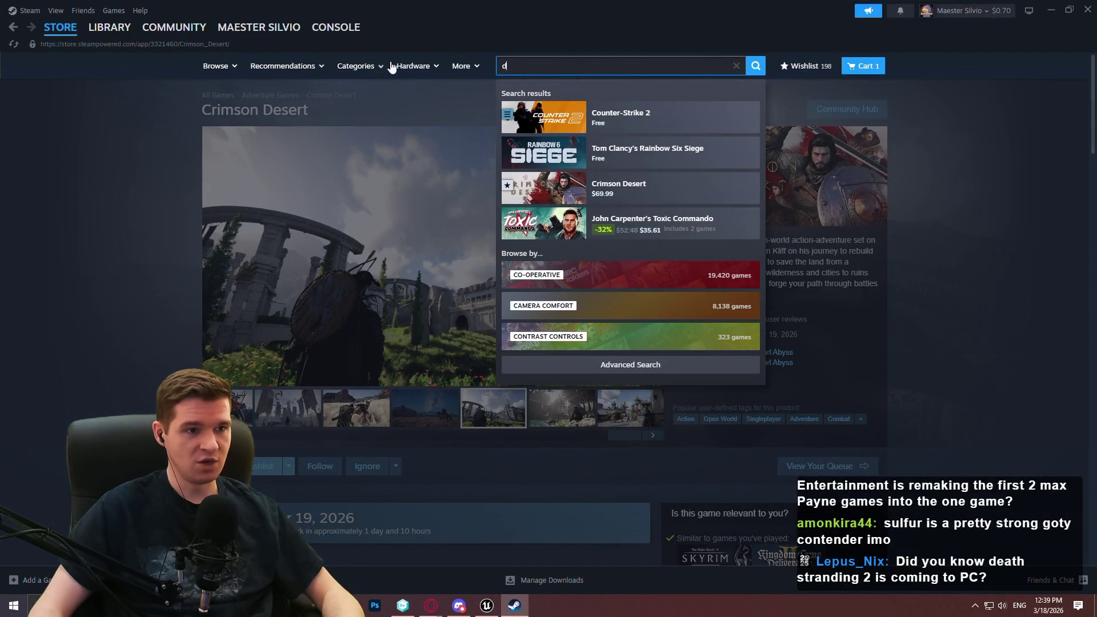
type("death")
left_click(674, 165)
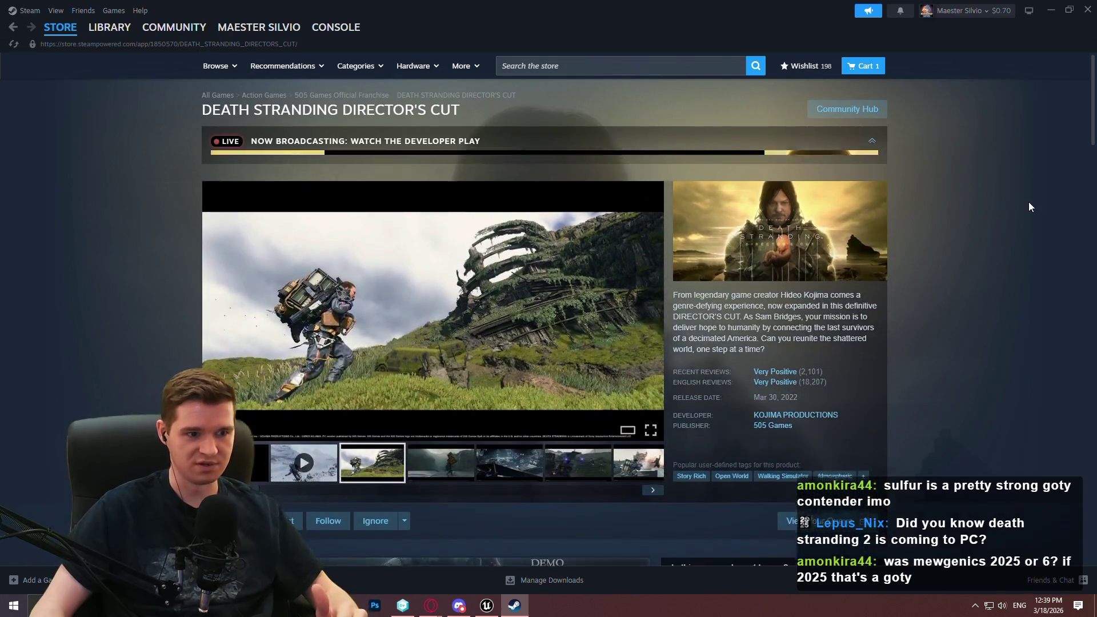
Step: View the fifth screenshot enlarged, advance two images, close the viewer, then close Steam
left_click(504, 466)
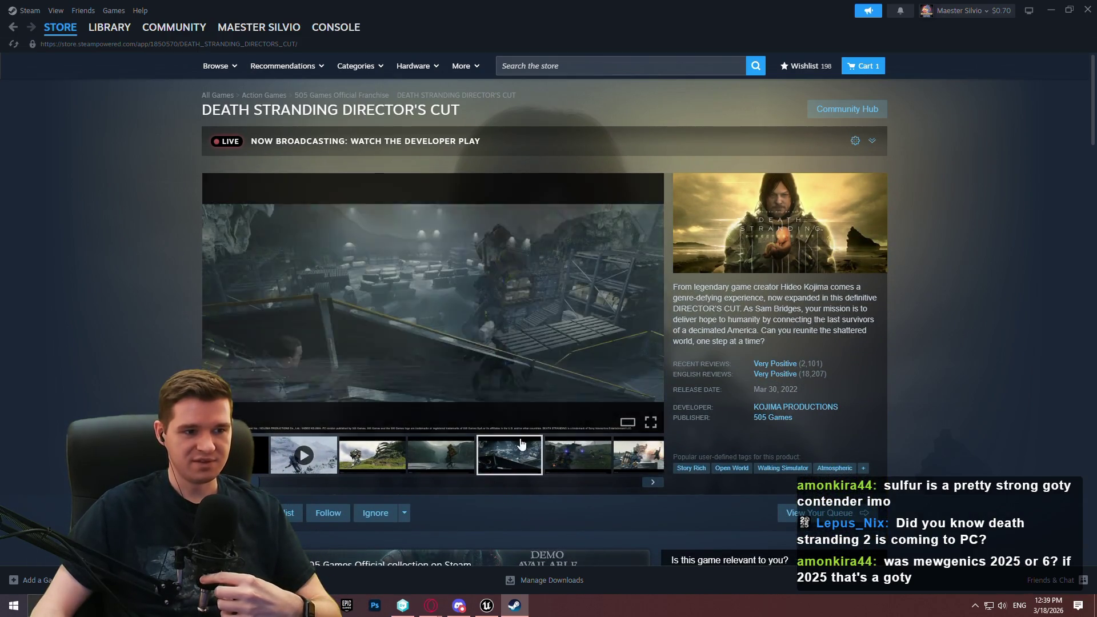
left_click(561, 353)
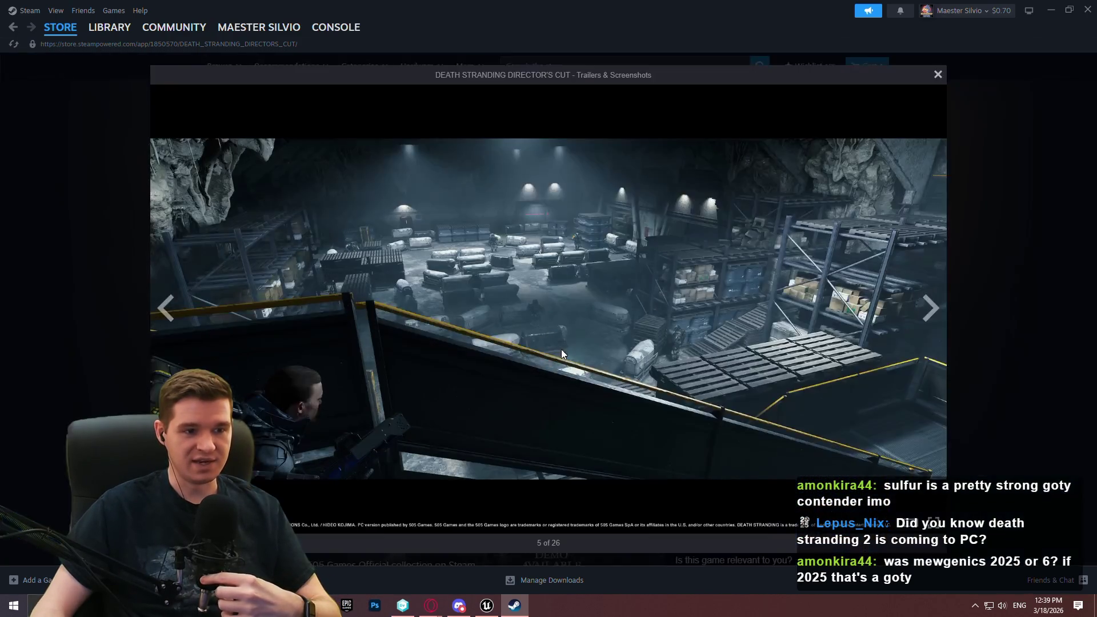
left_click(927, 307)
left_click(929, 307)
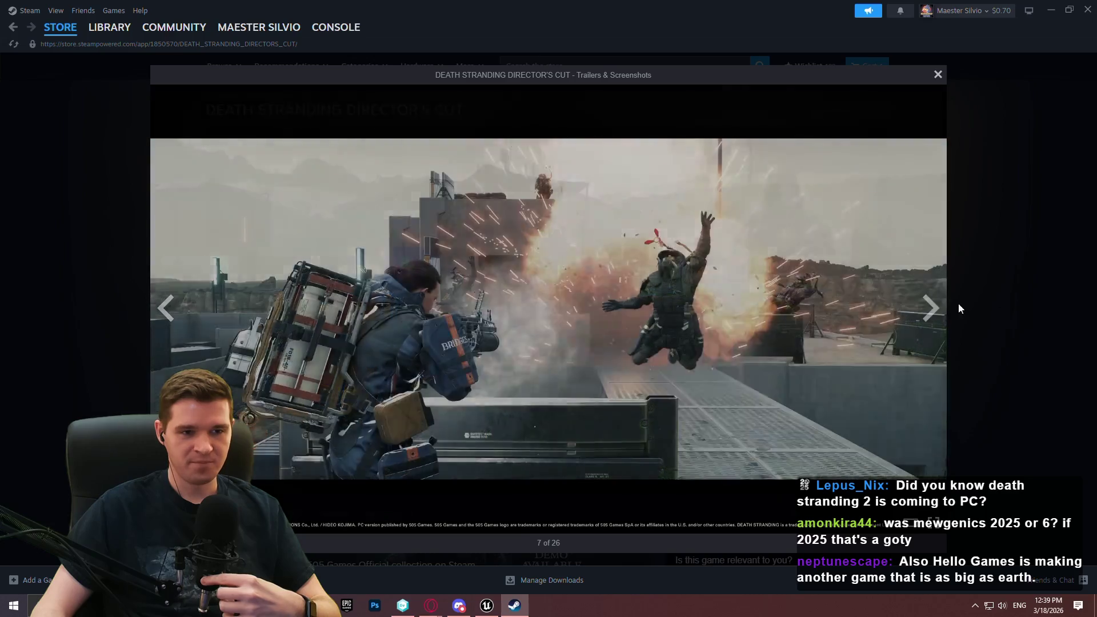
left_click(1010, 311)
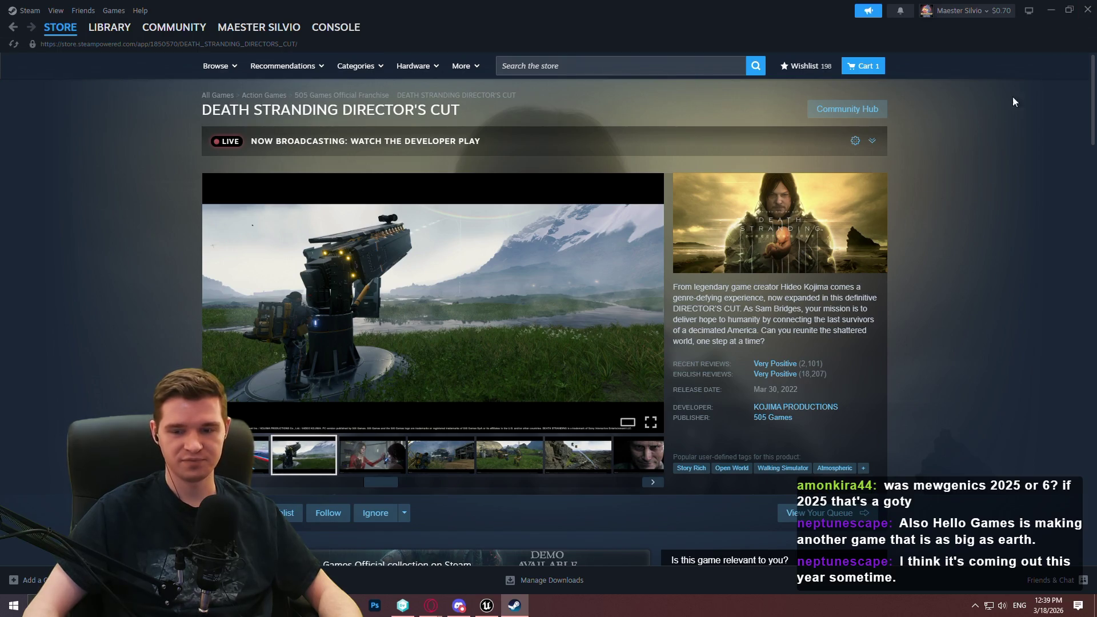
left_click(1089, 9)
Step: Focus on Cube1901 and assign it the MI_ProtoPurple material
key("f")
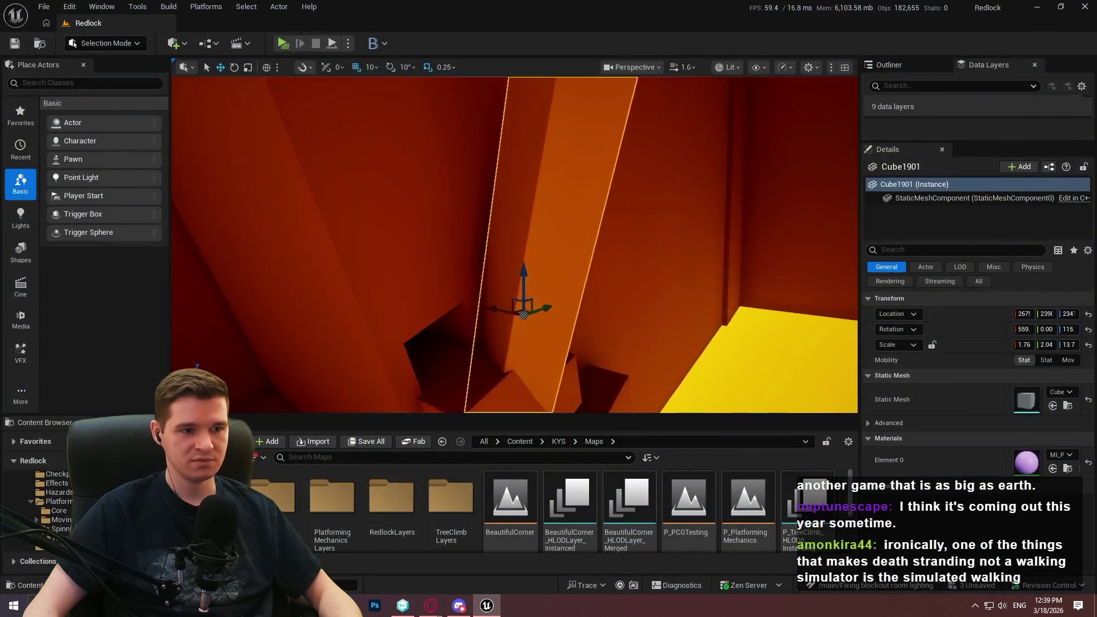
mouse_move(629, 257)
left_mouse_down()
mouse_move(514, 260)
mouse_move(549, 261)
mouse_move(453, 206)
mouse_move(486, 228)
left_mouse_up()
left_click(1054, 456)
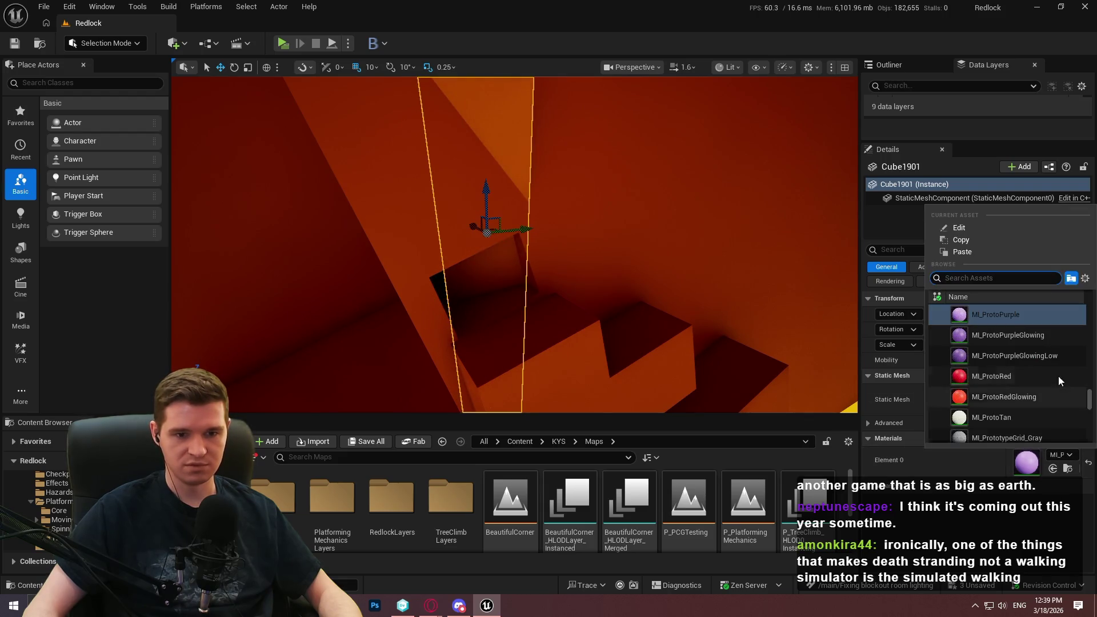
left_click(1053, 338)
left_click_drag(575, 232, 576, 232)
Step: Set Cube1901's X and Z rotation values to 0
key("r")
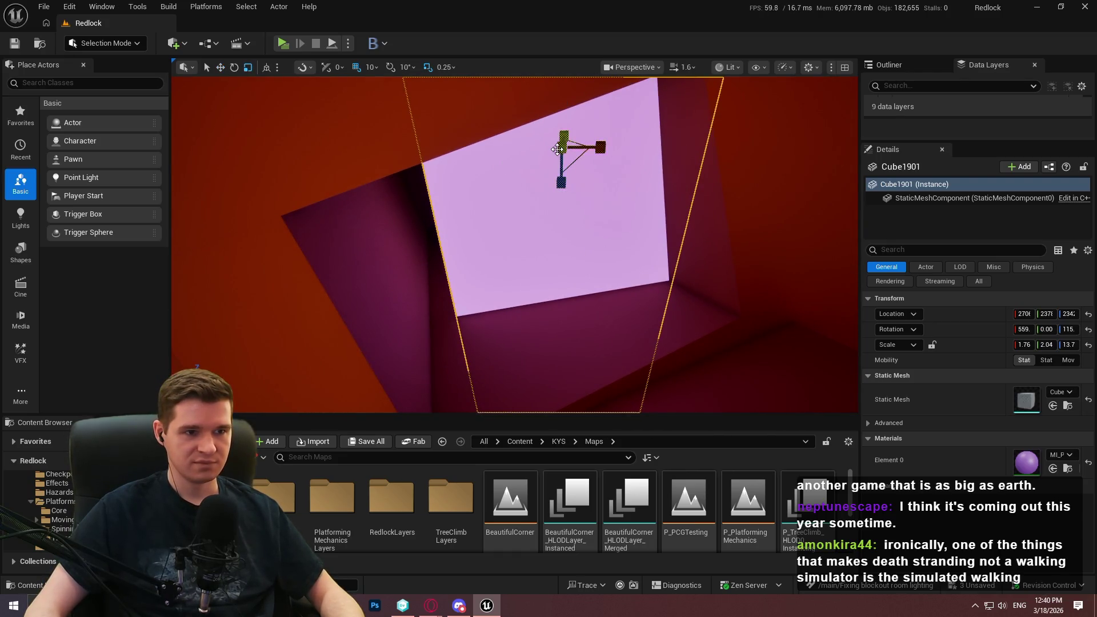
key("e")
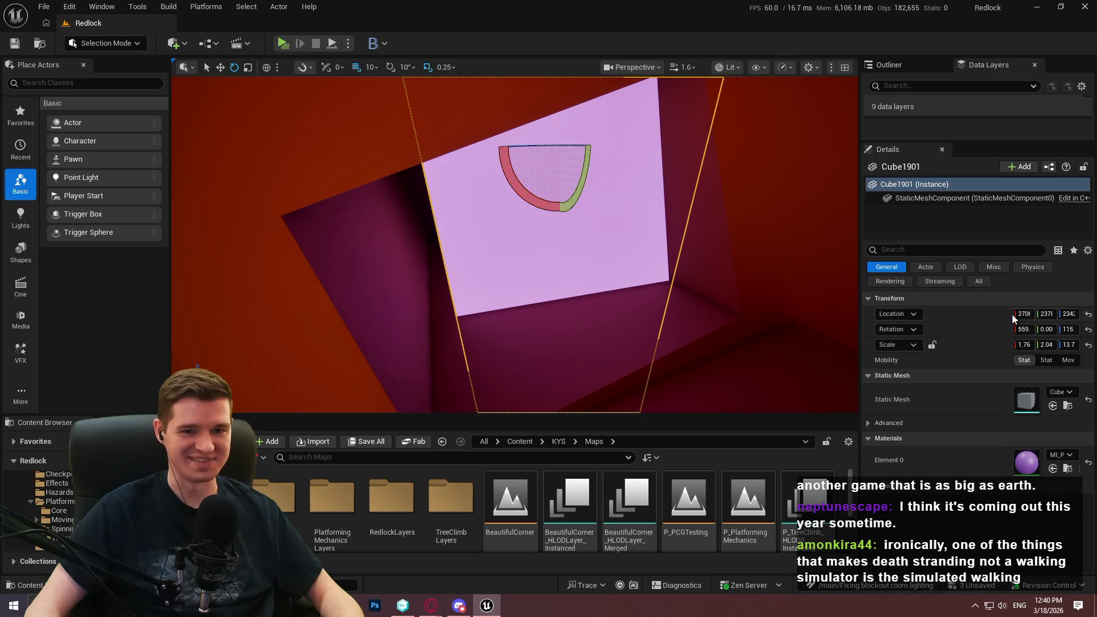
left_click(1024, 329)
type("0")
key("Return")
left_click(1069, 329)
type("0")
key("Return")
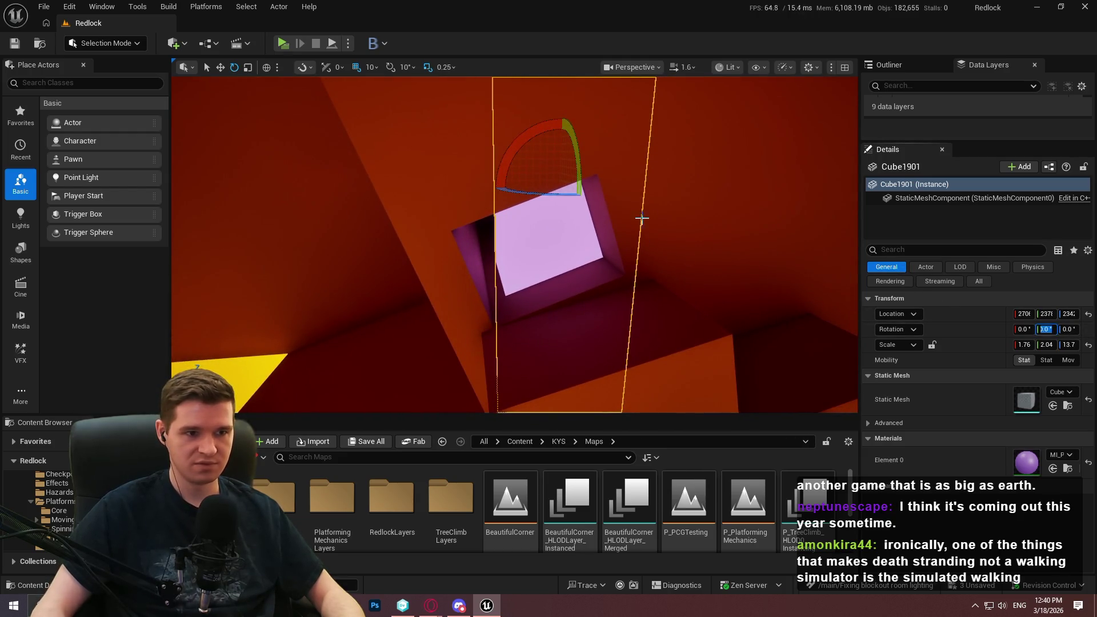
Step: Set the Y rotation to 0 and scale the cube down into a thin pillar
type("0")
key("Return")
key("r")
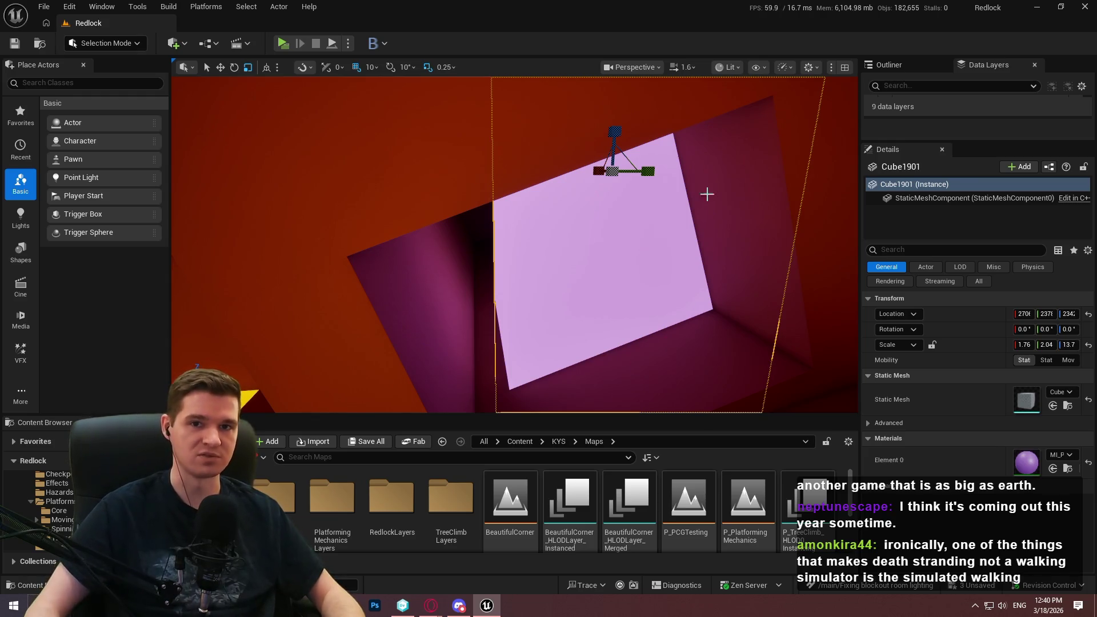
scroll(590, 209, "down", 2)
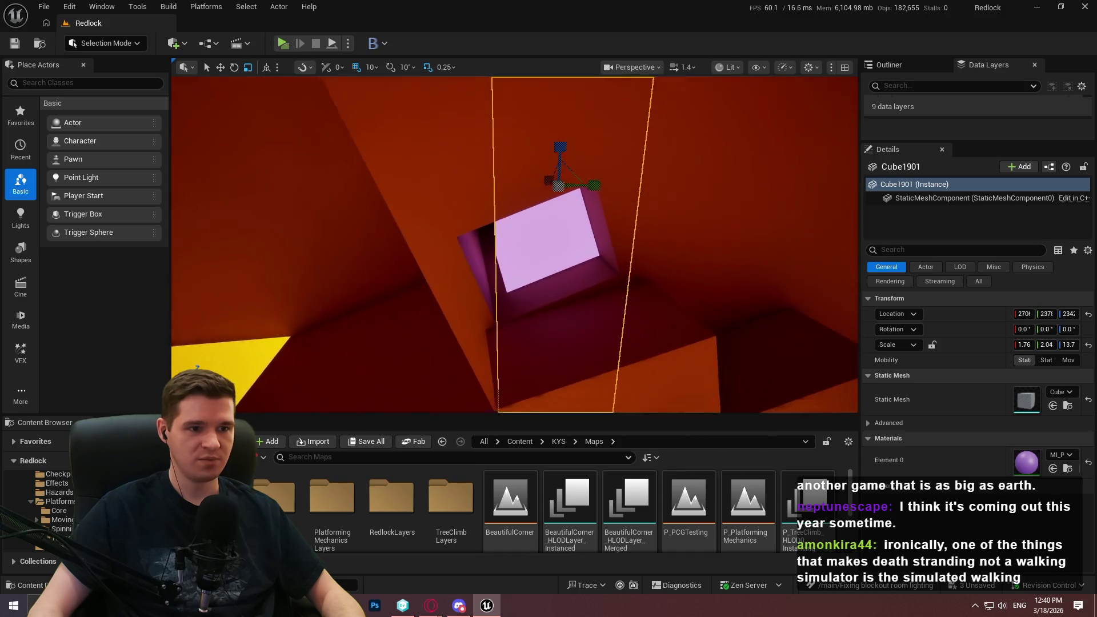
key("w")
mouse_move(585, 117)
left_mouse_down()
mouse_move(570, 117)
mouse_move(587, 105)
left_mouse_up()
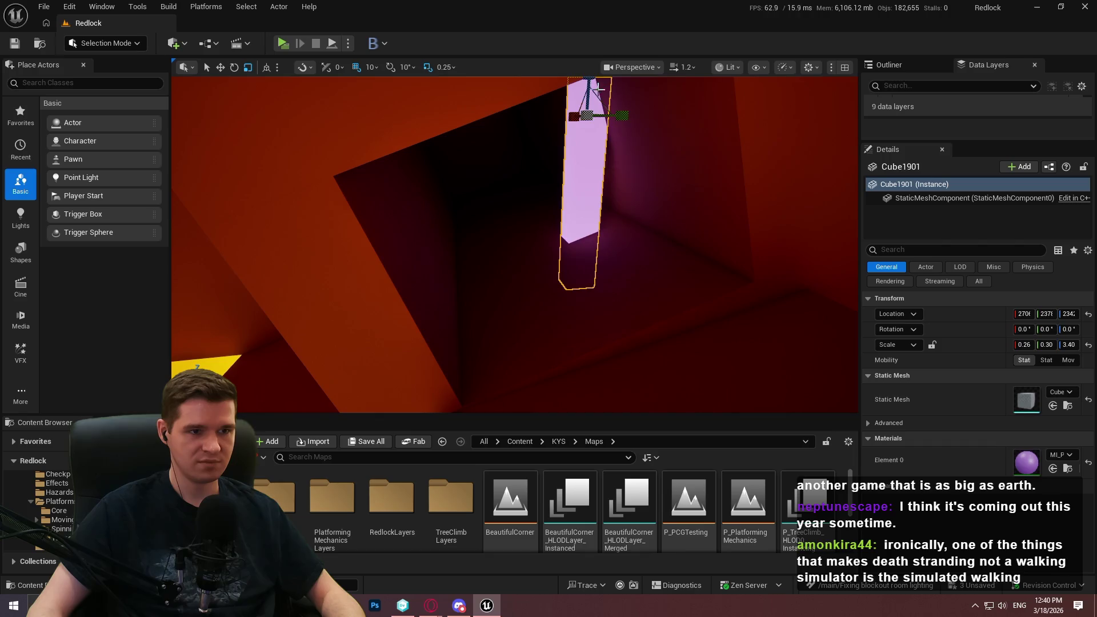
Step: Tilt the pillar about 80 degrees into a slab
key("e")
mouse_move(600, 146)
left_mouse_down()
mouse_move(566, 117)
mouse_move(557, 132)
left_mouse_up()
scroll(557, 131, "up", 3)
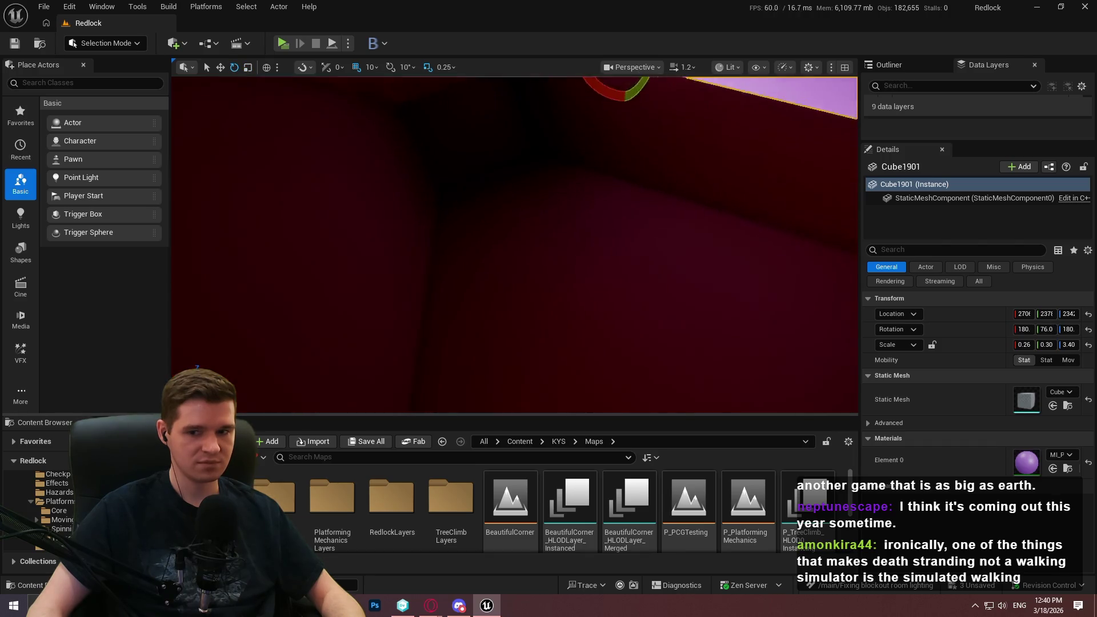
scroll(515, 245, "down", 3)
Step: Move the slab into the corner, lowering it and shifting it along X and Y
key("w")
scroll(514, 246, "down", 2)
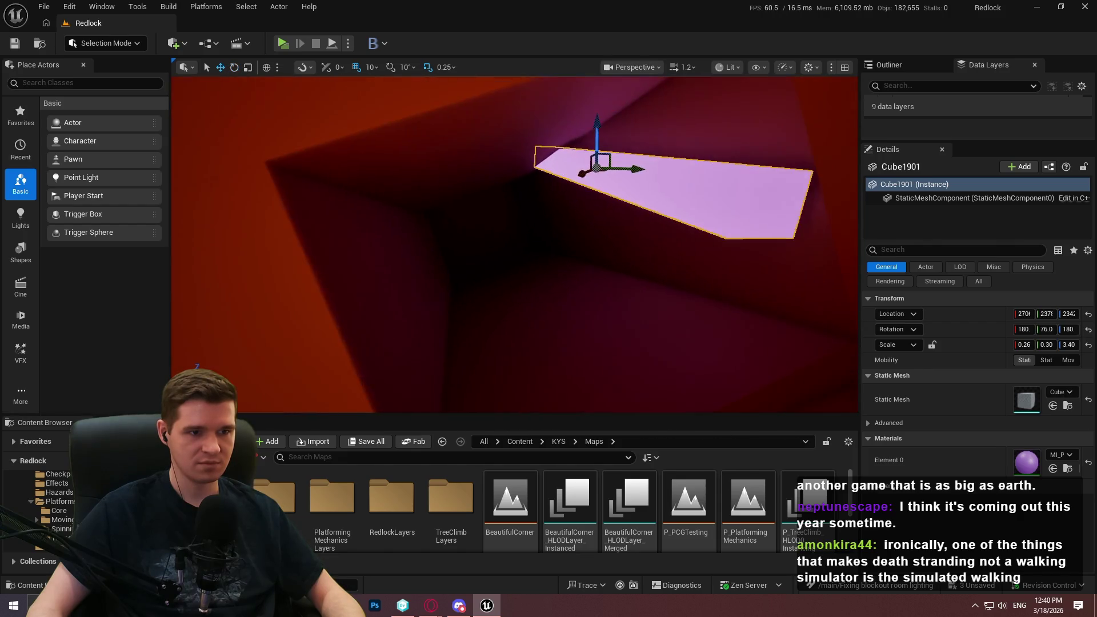
left_click_drag(598, 131, 604, 187)
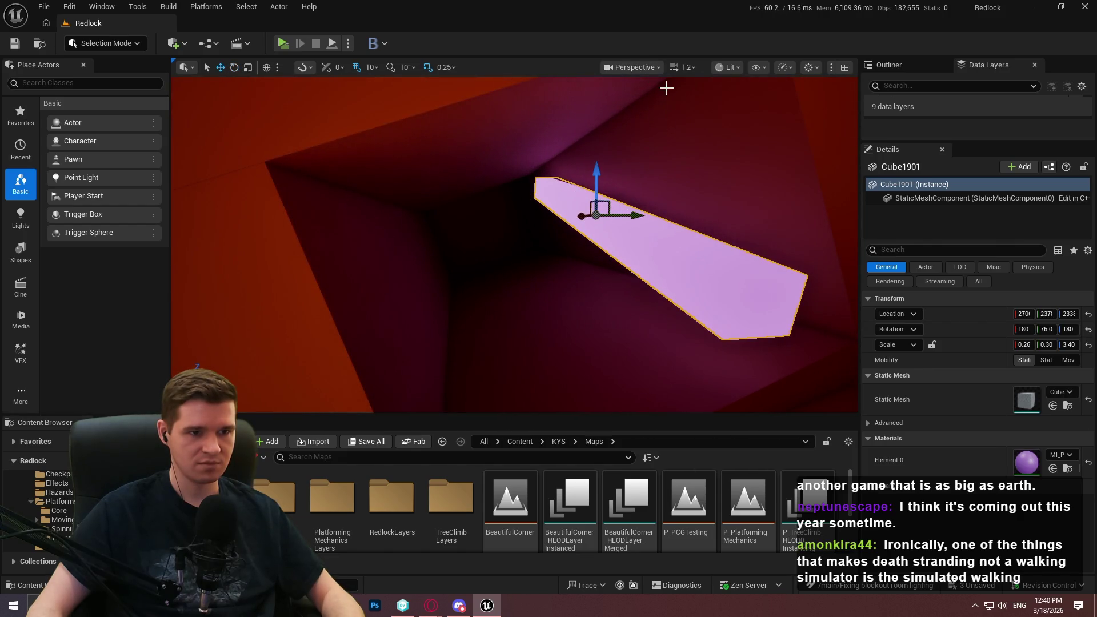
scroll(582, 215, "down", 8)
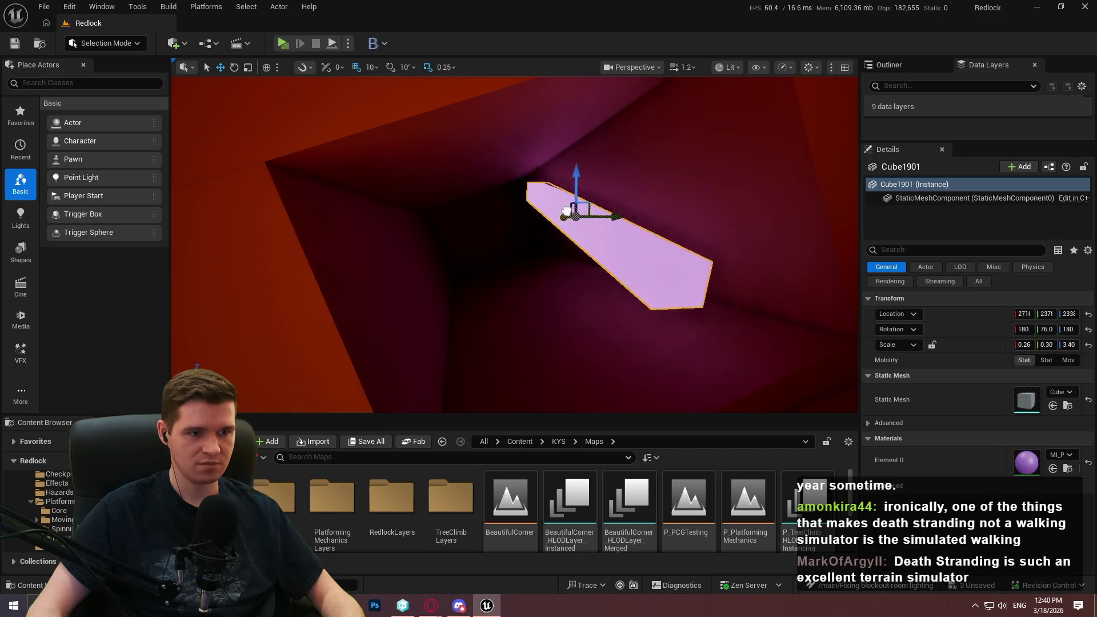
left_click_drag(518, 182, 527, 184)
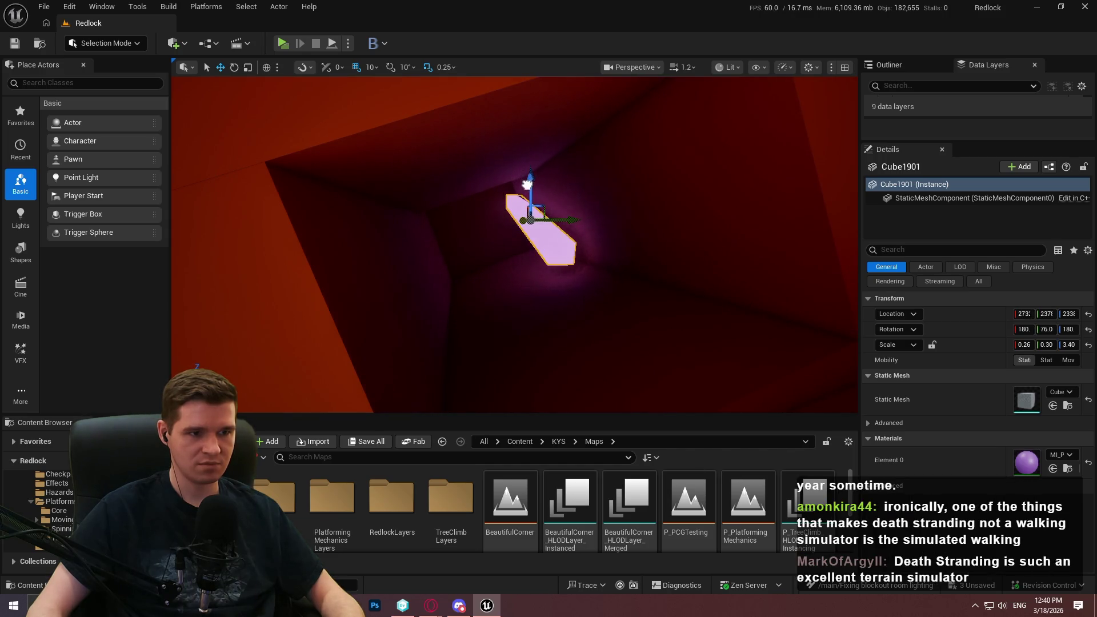
left_click_drag(562, 220, 573, 216)
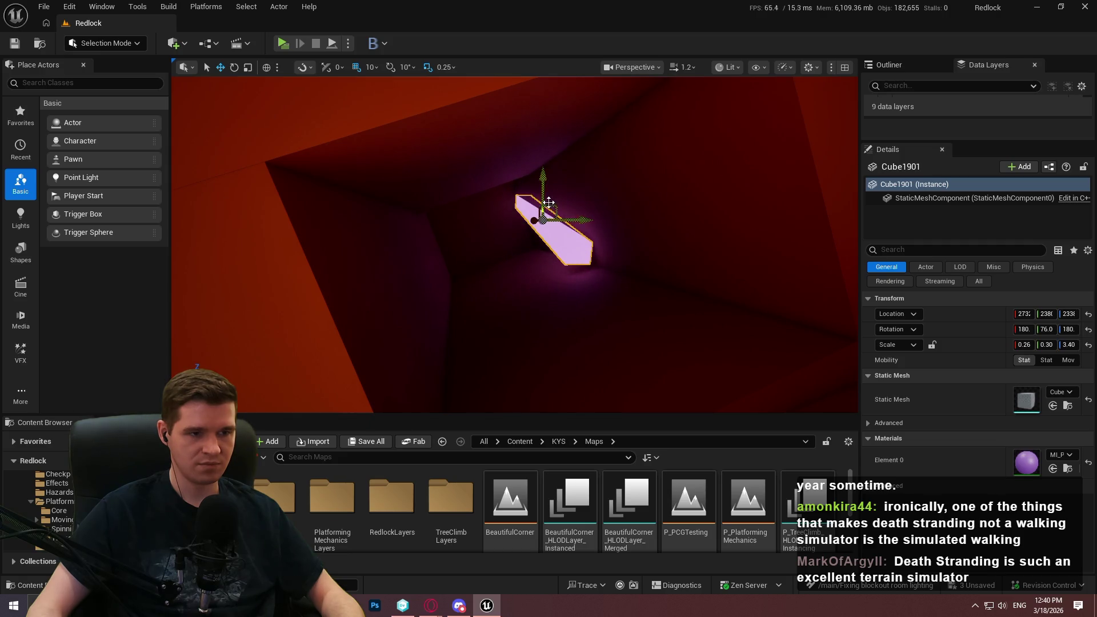
scroll(514, 246, "down", 3)
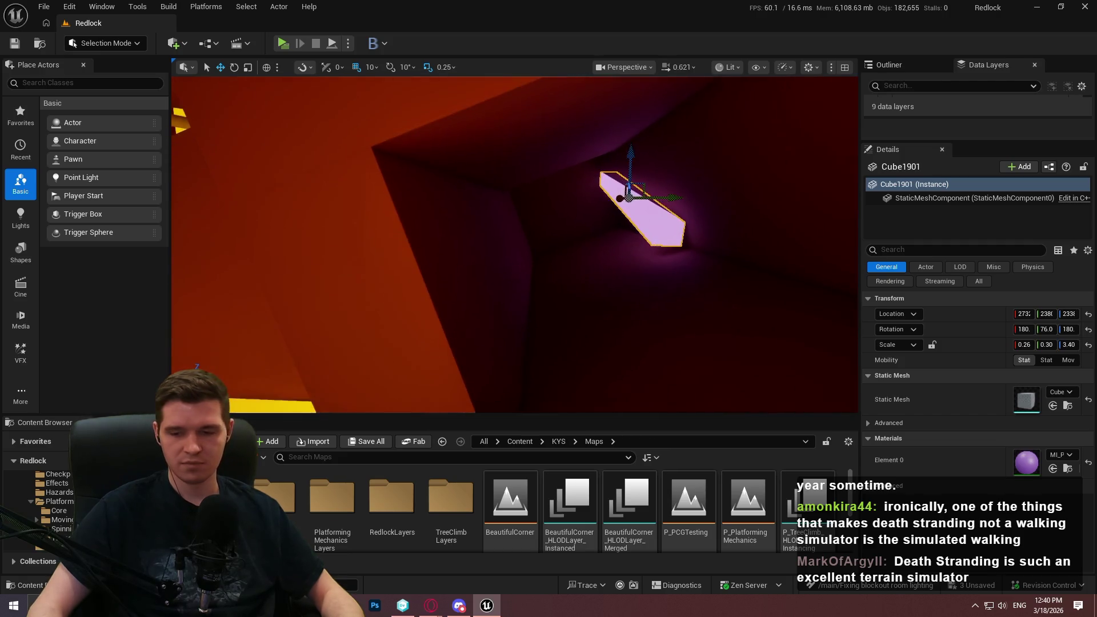
scroll(514, 246, "down", 2)
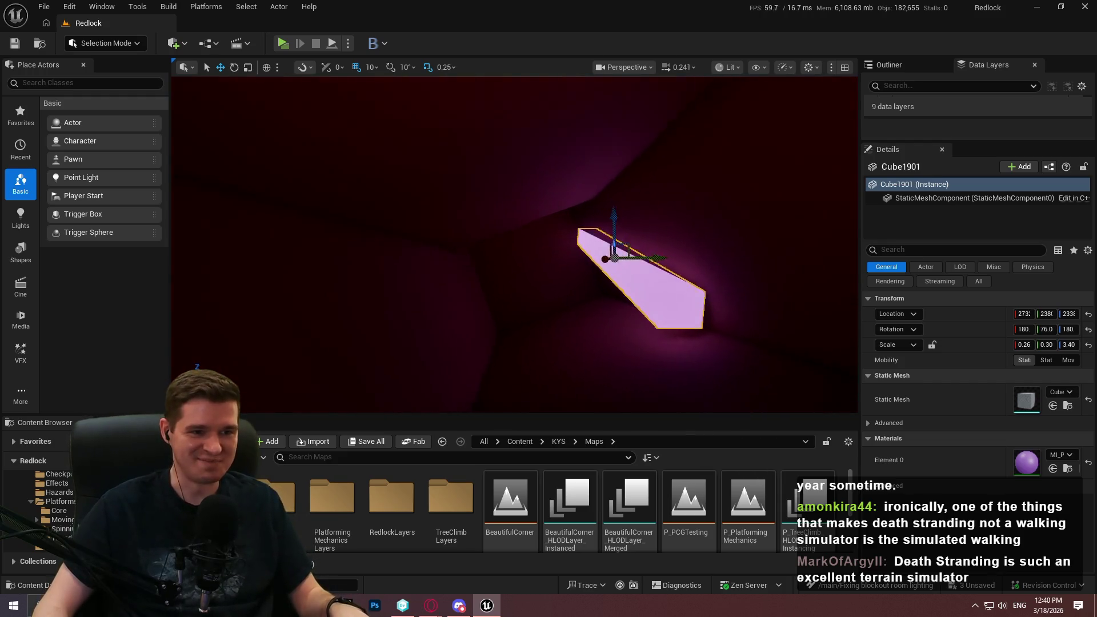
Step: Turn the slab a few degrees around Z, then switch to Opera GX
key("e")
left_click_drag(522, 261, 615, 262)
key("w")
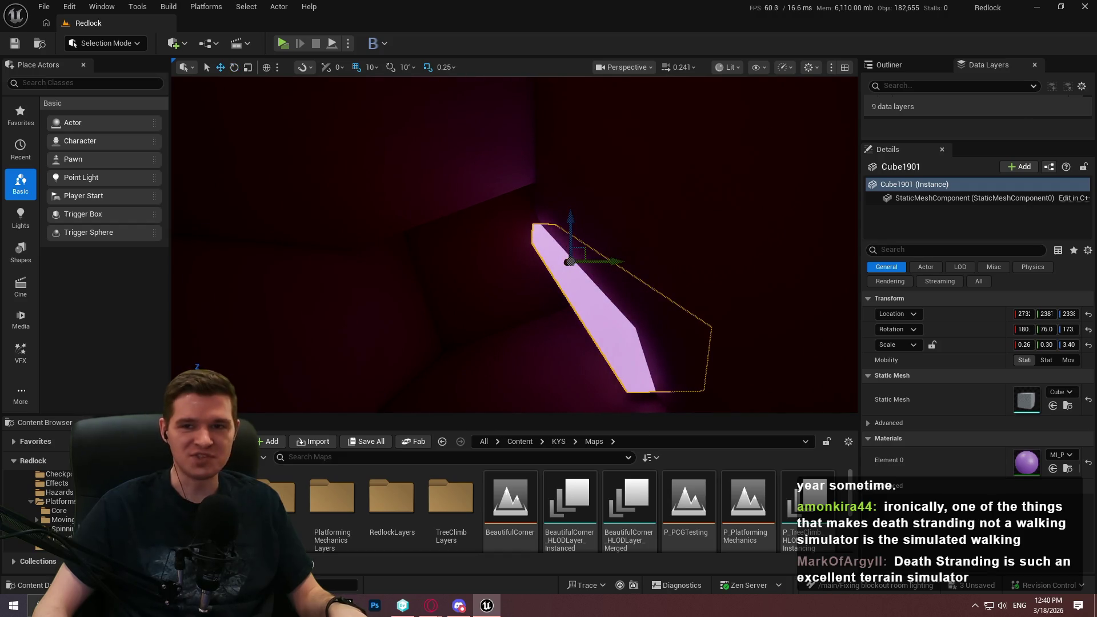
key("alt+Tab")
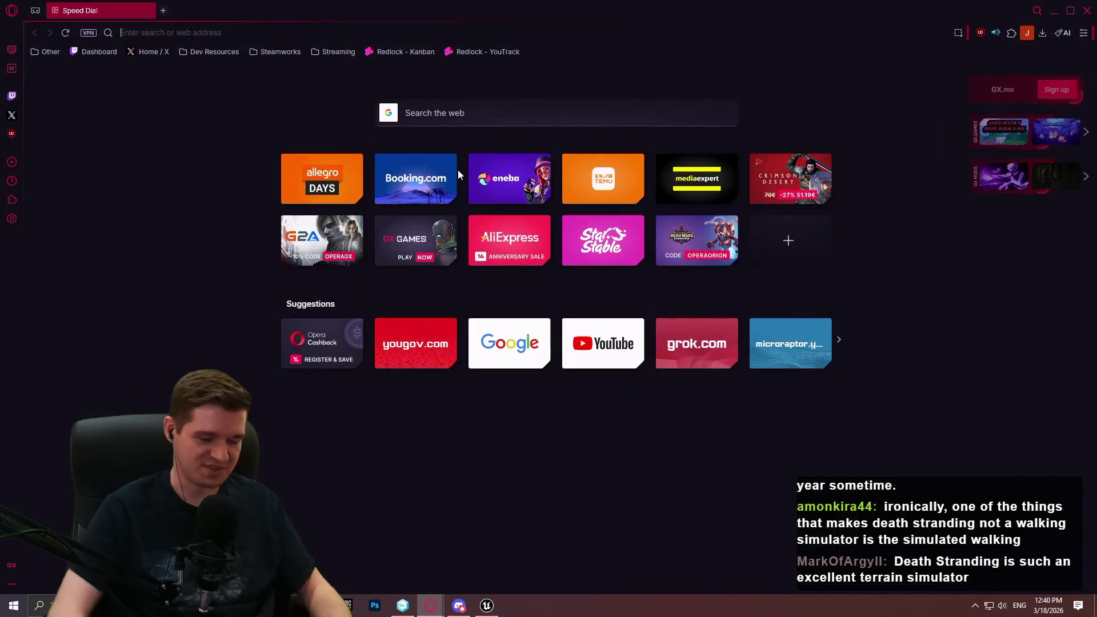
Step: Search Google for 'grand canyon' and browse the image results
type("grand canyon")
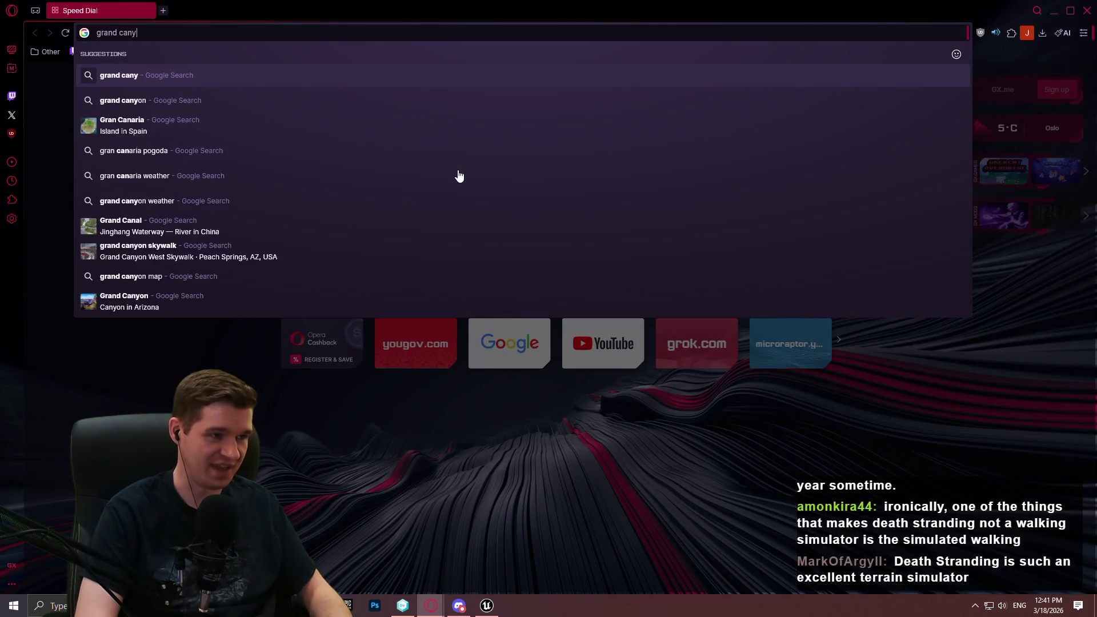
key("Return")
left_click(229, 128)
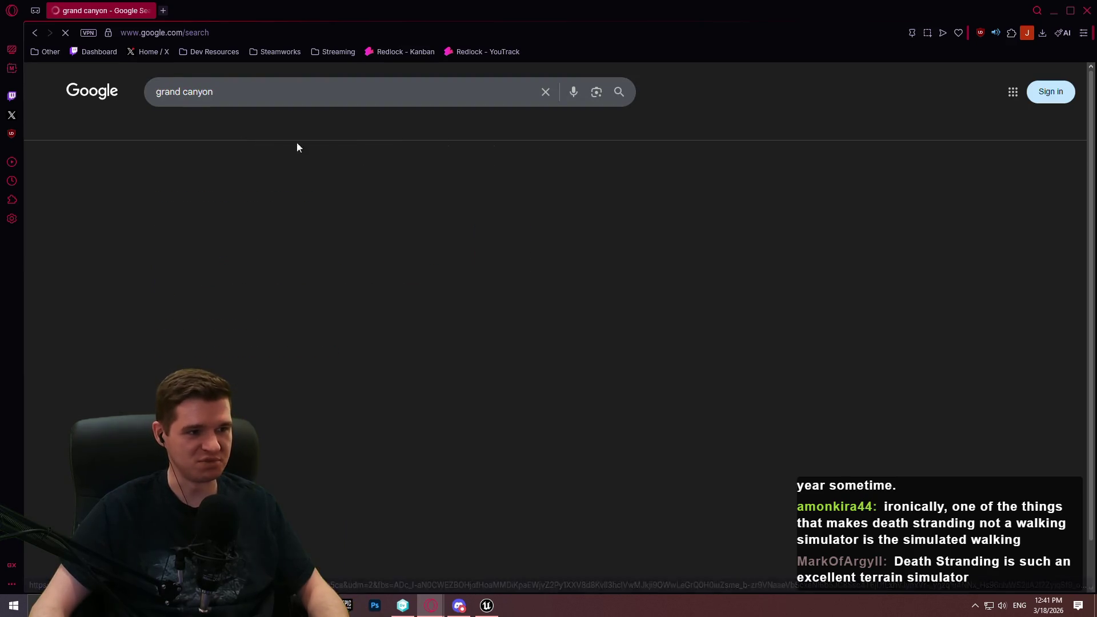
scroll(542, 382, "down", 3)
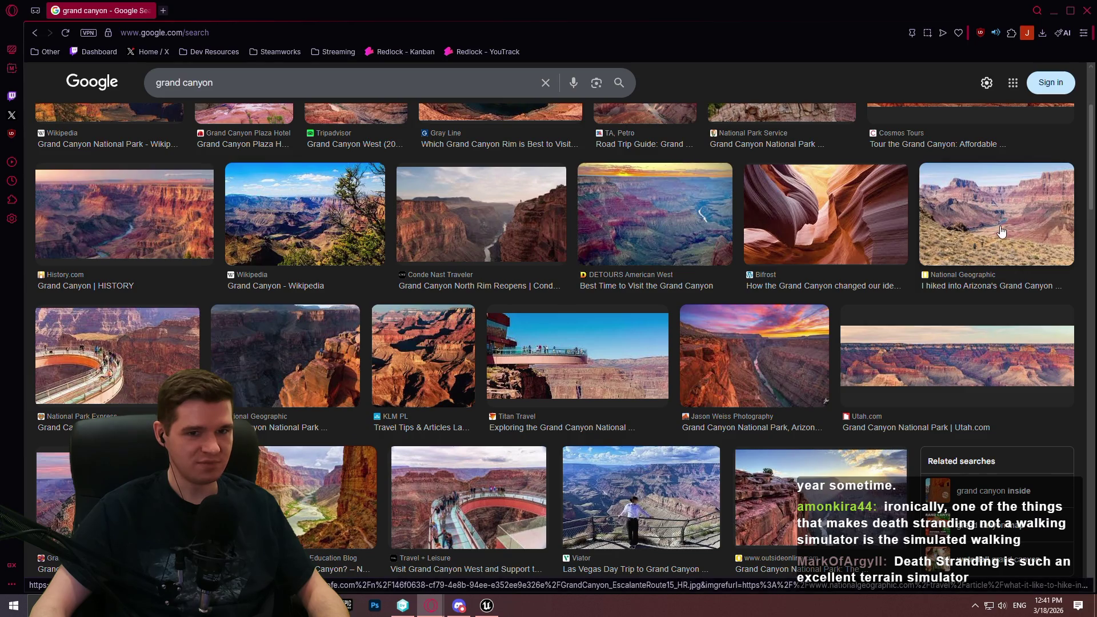
scroll(1000, 232, "down", 5)
Step: Open the 57hours canyon hiking image full-size in a new tab and view it
left_click(556, 426)
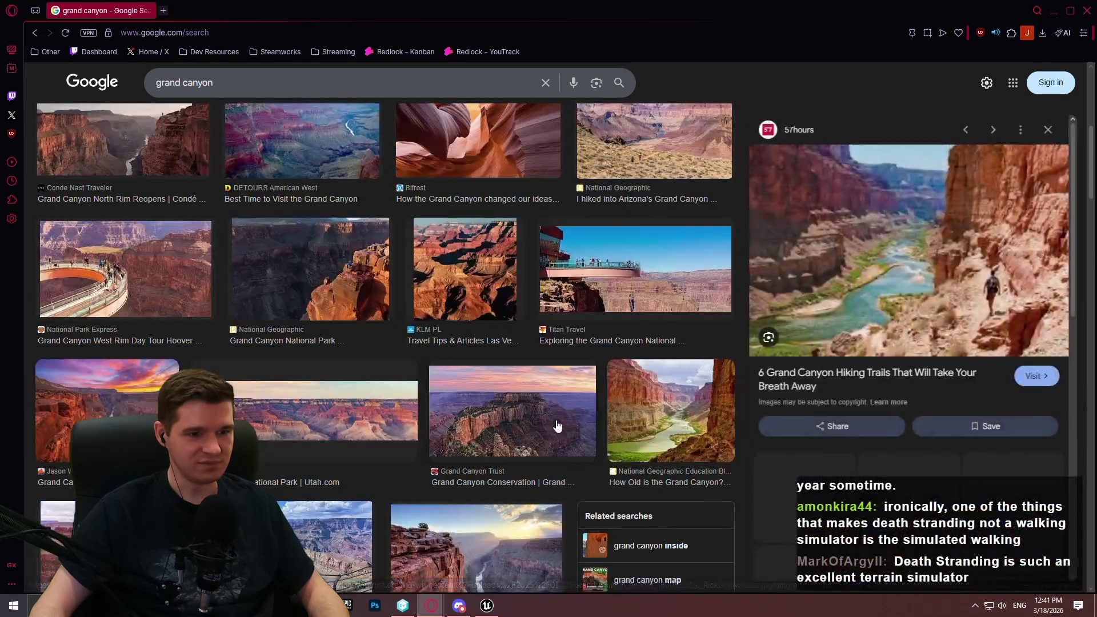
right_click(779, 200)
left_click(869, 327)
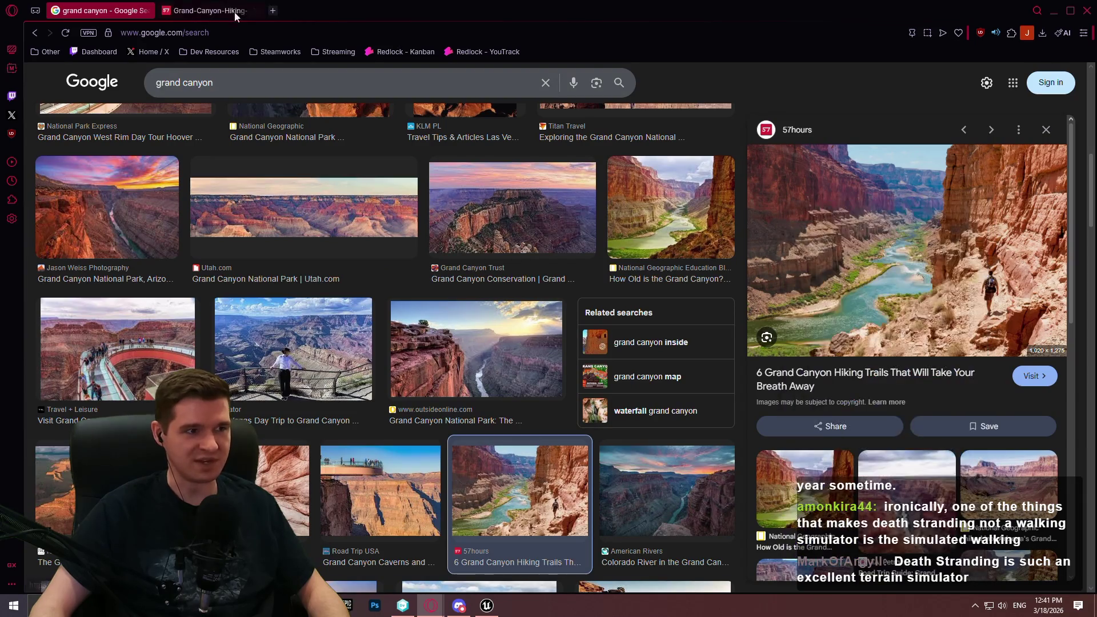
left_click(238, 12)
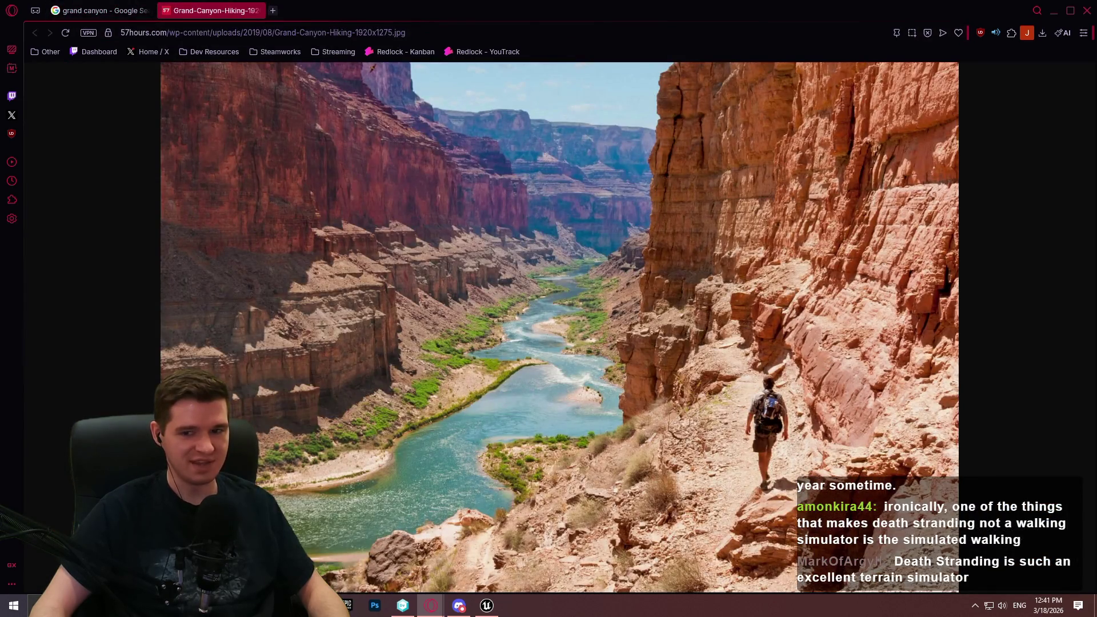
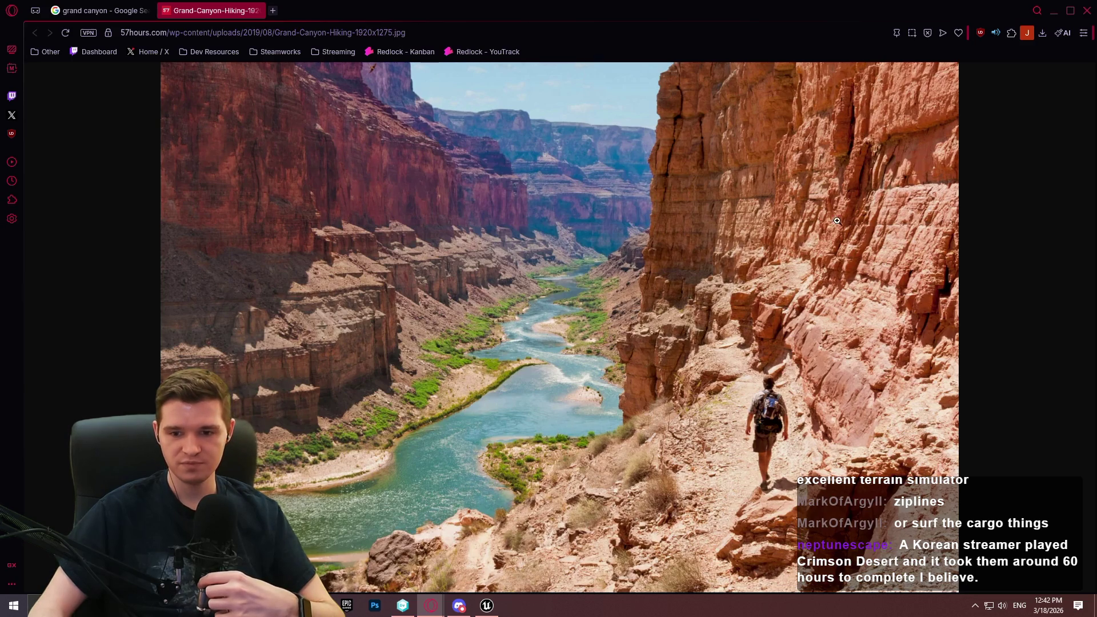
Step: Switch from the Grand Canyon photo in Opera back to the Unreal Editor
key("alt+Tab")
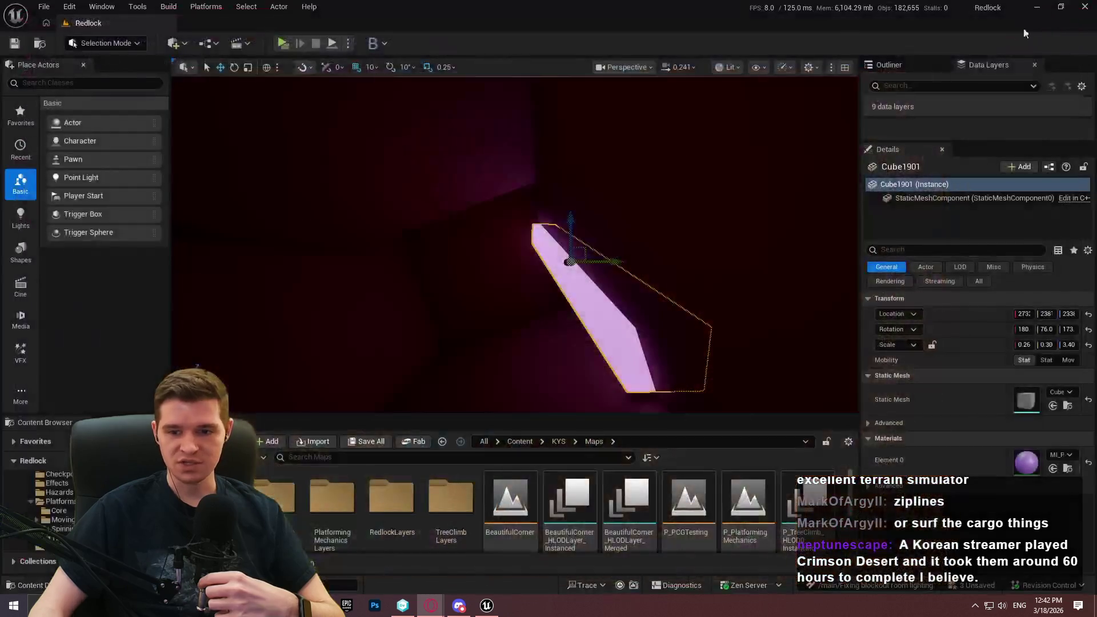
Step: Tilt the pink light strip Cube1902 to a new angle
mouse_move(575, 162)
left_mouse_down()
mouse_move(610, 261)
mouse_move(622, 252)
mouse_move(609, 272)
mouse_move(588, 238)
mouse_move(553, 273)
mouse_move(630, 266)
mouse_move(582, 115)
mouse_move(553, 211)
mouse_move(370, 177)
left_mouse_up()
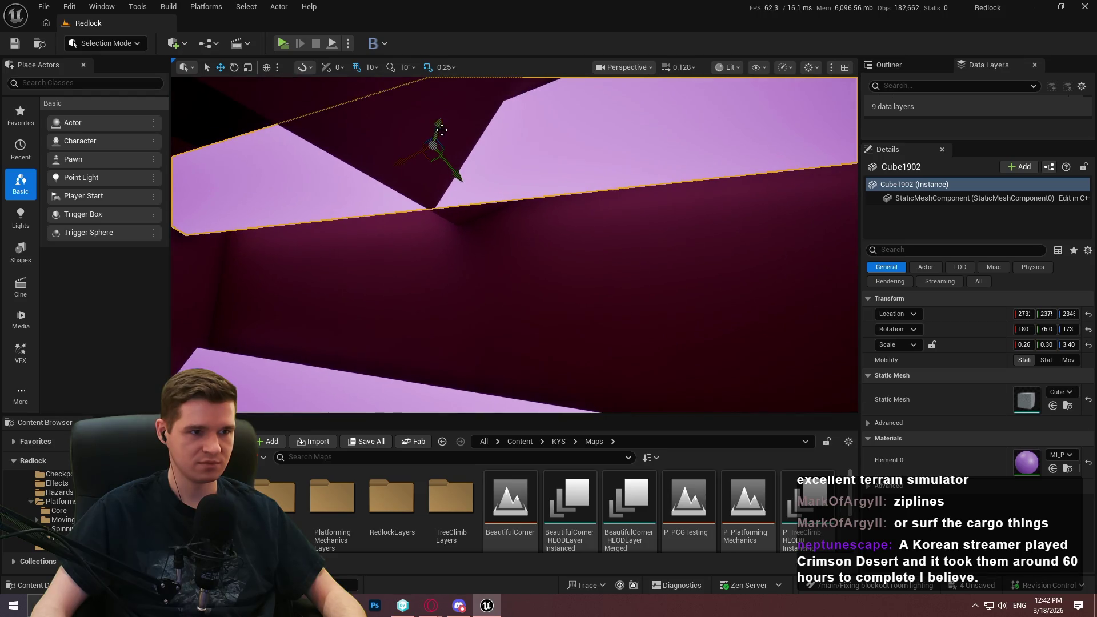
key("e")
mouse_move(382, 216)
left_mouse_down()
mouse_move(376, 203)
mouse_move(411, 171)
mouse_move(519, 234)
mouse_move(609, 239)
mouse_move(565, 85)
mouse_move(436, 211)
mouse_move(503, 228)
mouse_move(427, 197)
mouse_move(494, 266)
mouse_move(705, 301)
left_mouse_up()
key("w")
Step: Rotate the strip further and move it into place in the tunnel
key("e")
mouse_move(656, 273)
left_mouse_down()
mouse_move(665, 269)
mouse_move(616, 240)
left_mouse_up()
left_click_drag(665, 198, 591, 114)
key("w")
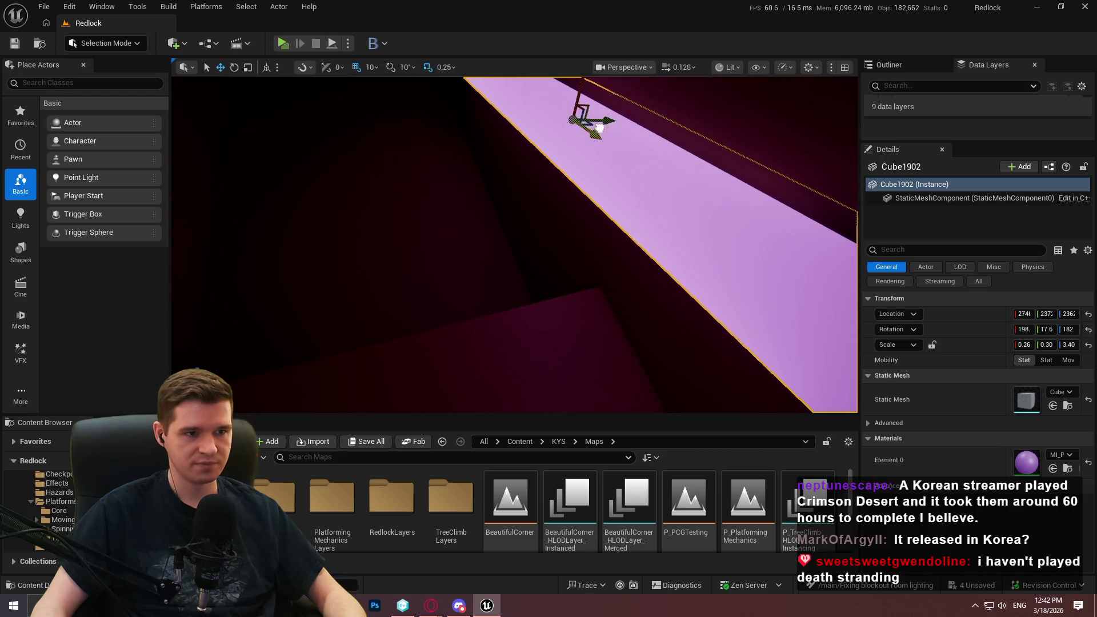
mouse_move(631, 260)
left_mouse_down()
mouse_move(526, 216)
mouse_move(548, 211)
mouse_move(580, 227)
mouse_move(565, 266)
mouse_move(571, 239)
mouse_move(474, 223)
left_mouse_up()
key("e")
left_click(580, 228)
Step: Raise the lavender strip slightly on world Z and start a play-test
left_click(451, 171)
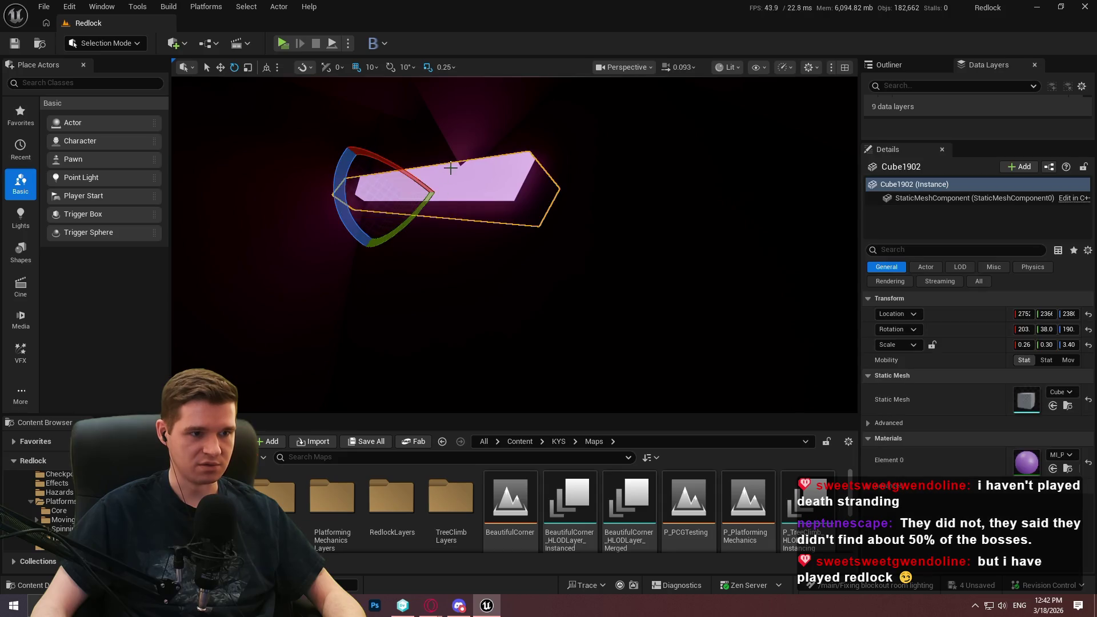
key("w")
key("ctrl+grave")
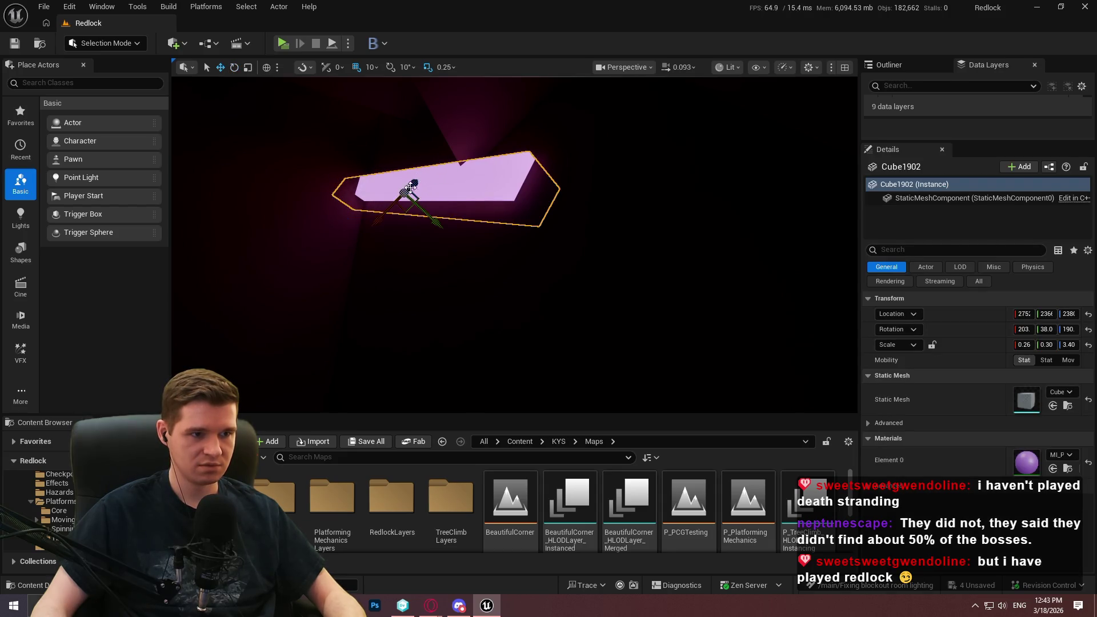
left_click_drag(414, 183, 414, 183)
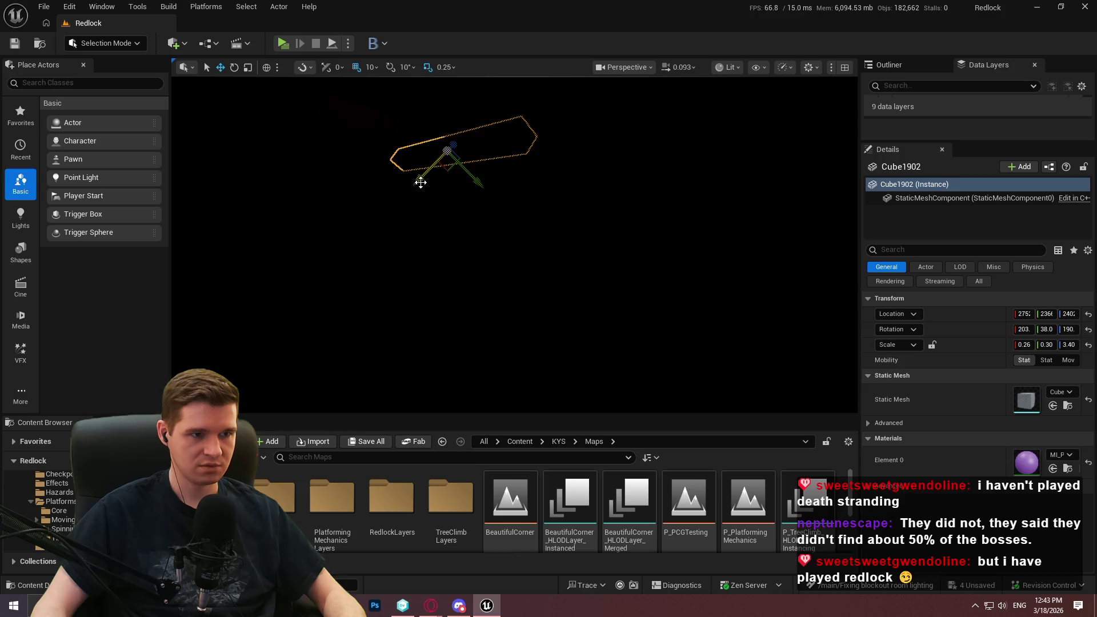
key("F8")
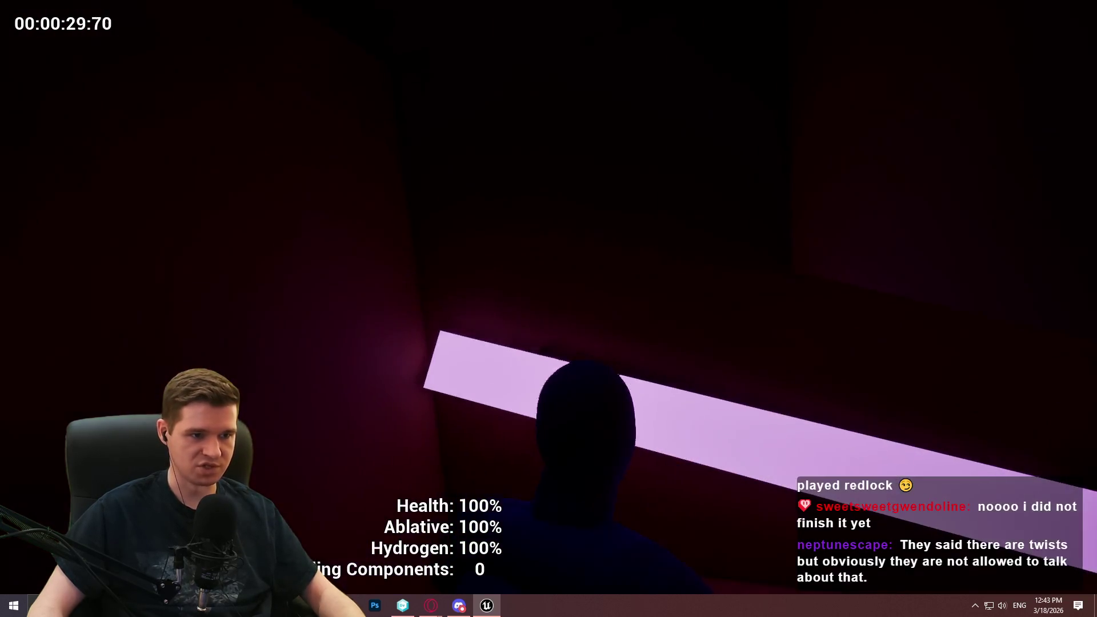
Step: Stop the play-test, focus on the selected strip, and frame the pink light strips
key("Escape")
key("f")
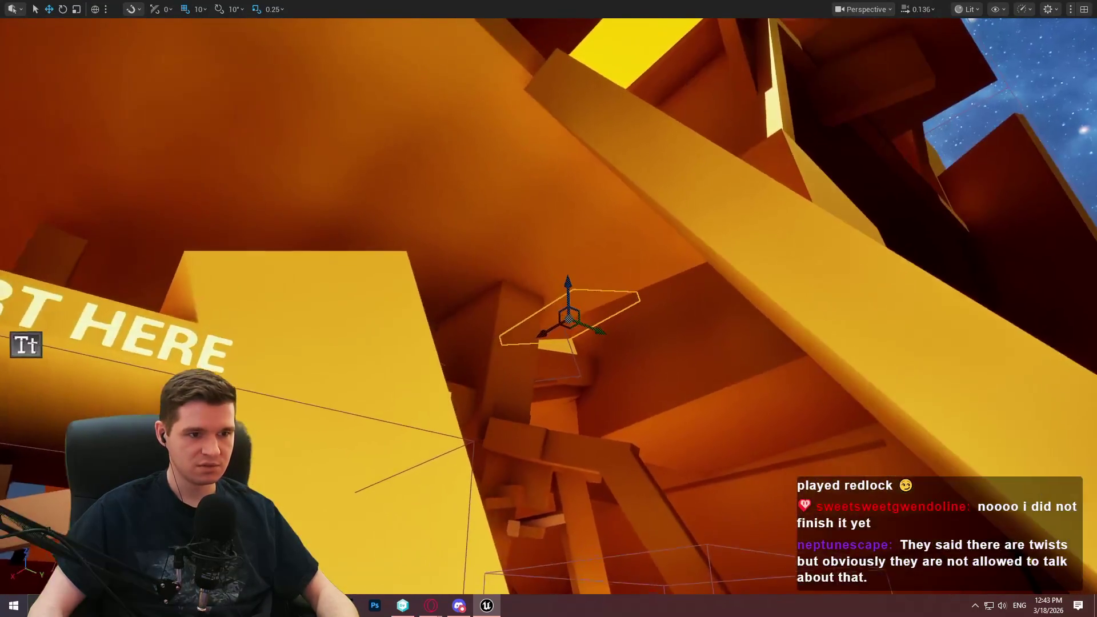
scroll(548, 309, "up", 1)
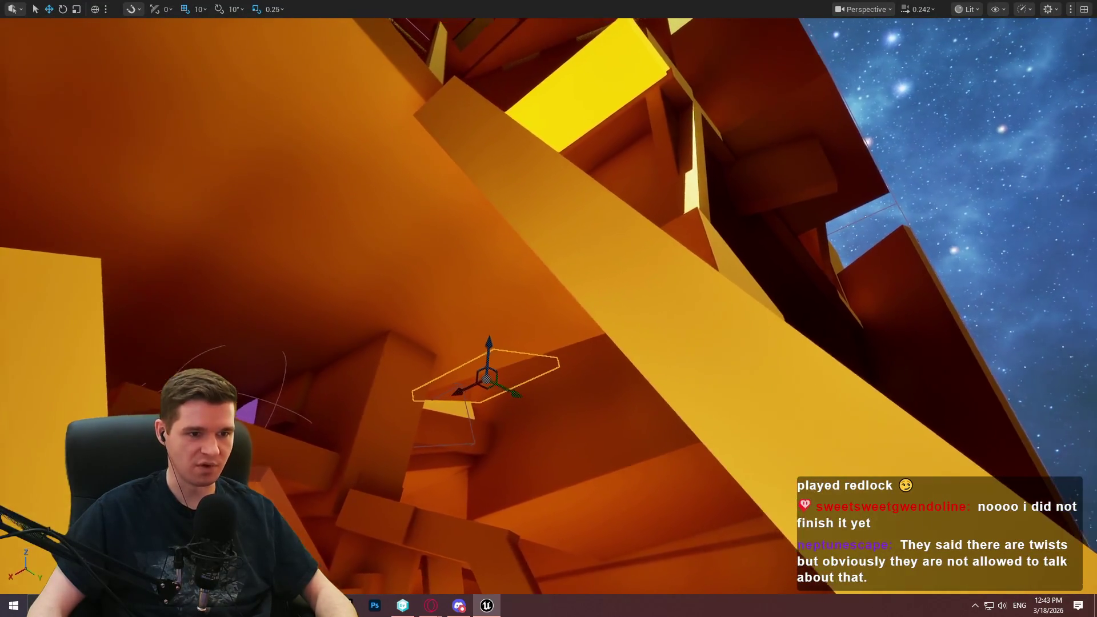
scroll(548, 308, "up", 1)
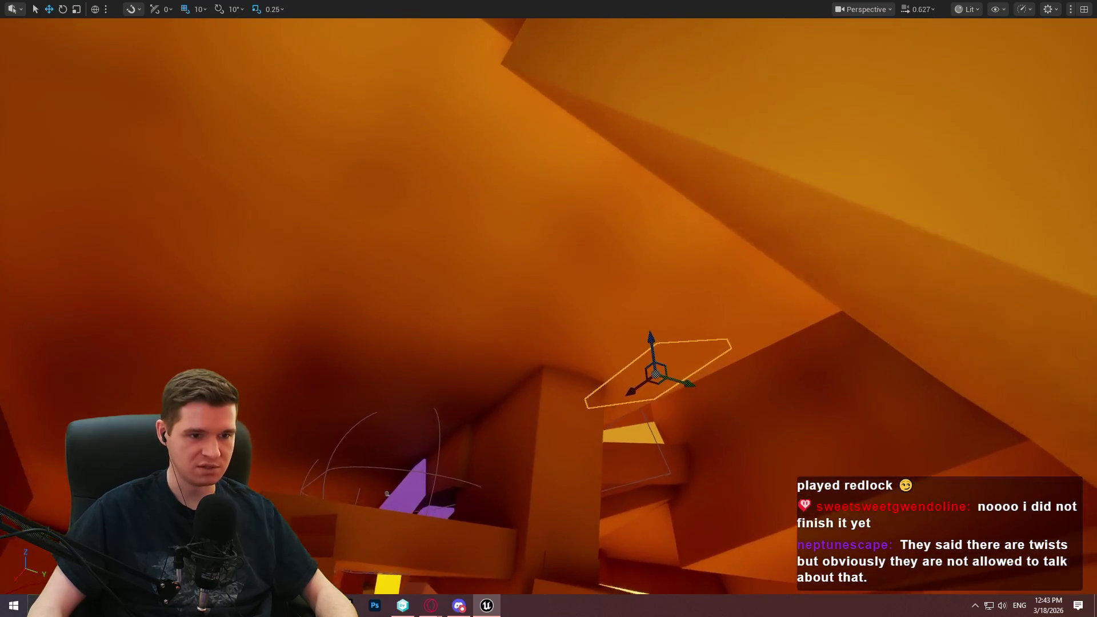
scroll(548, 309, "up", 5)
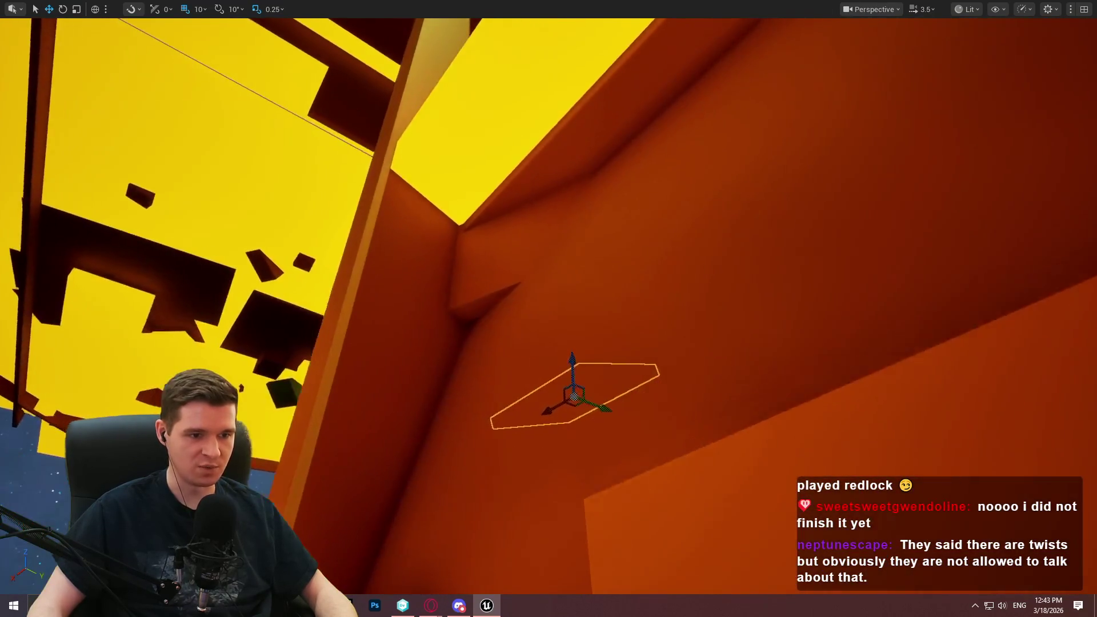
scroll(548, 309, "down", 1)
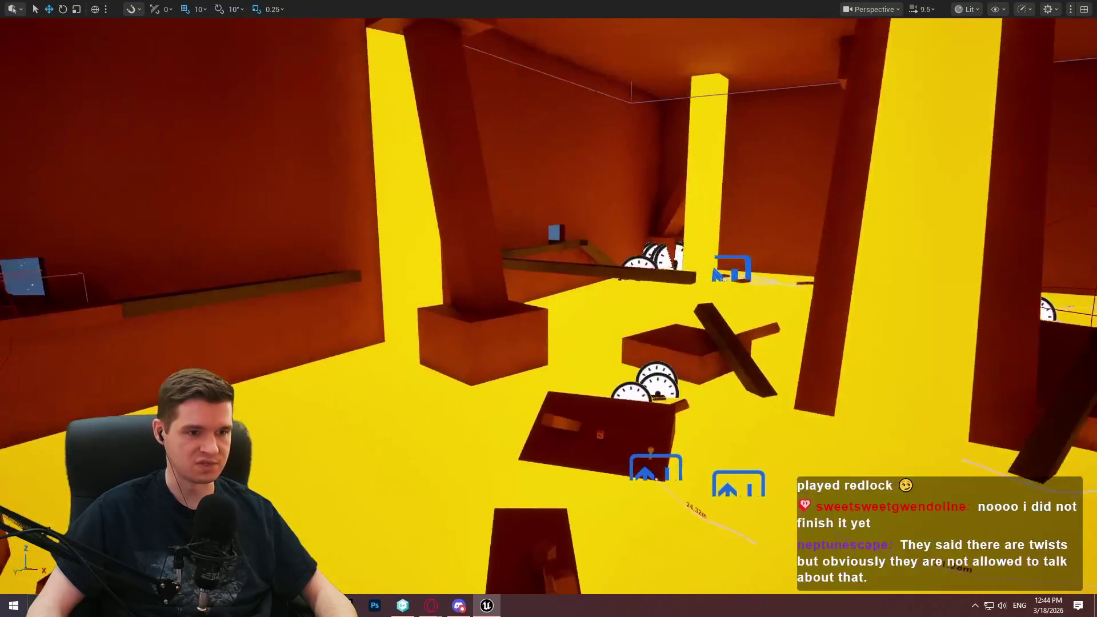
scroll(549, 308, "down", 2)
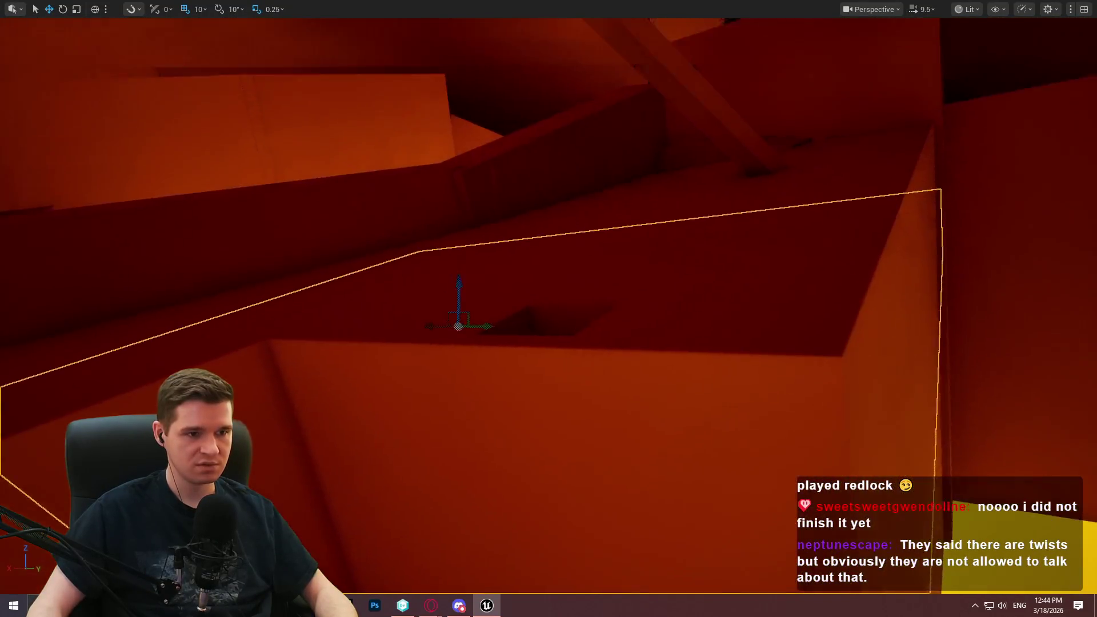
scroll(548, 308, "down", 3)
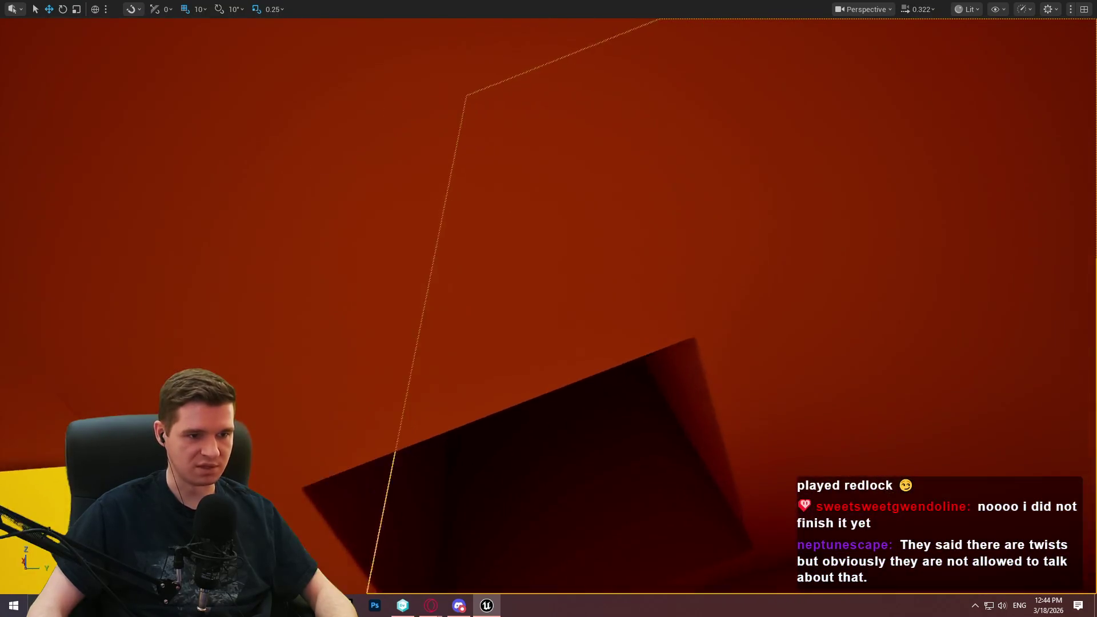
scroll(549, 308, "down", 1)
left_click_drag(514, 233, 514, 233)
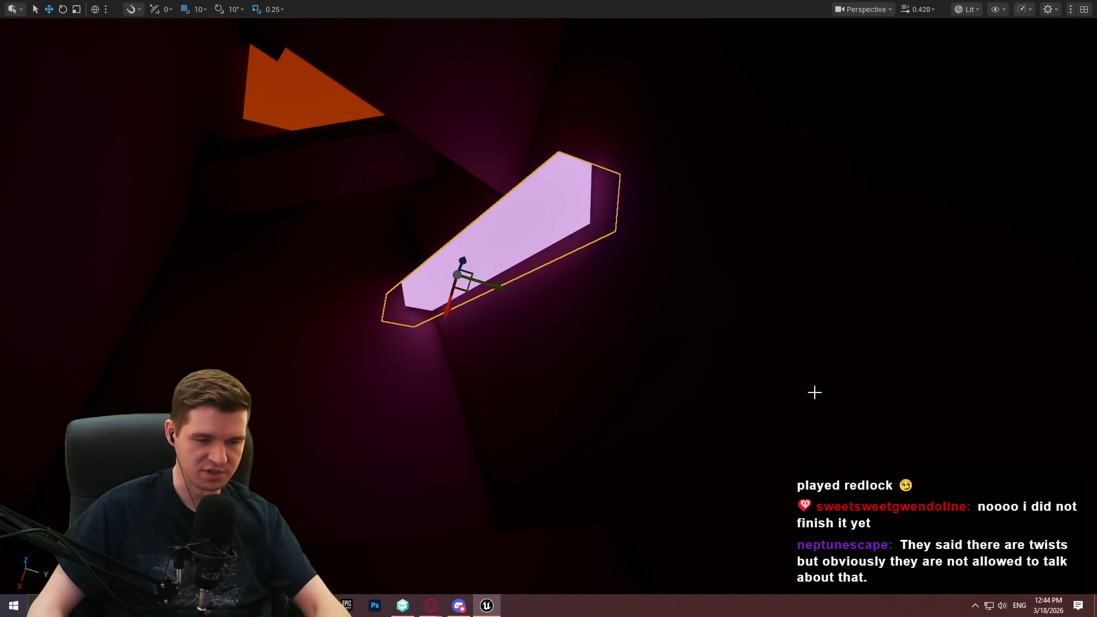
Step: Set the Collision Preset of both pink light strips to NoCollision
key("F11")
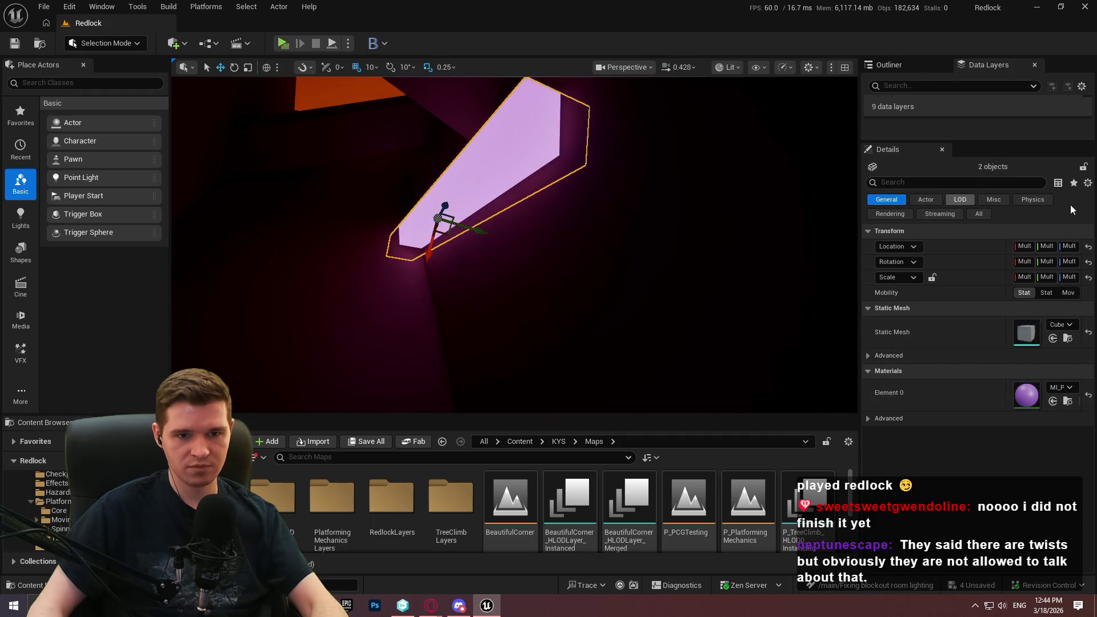
left_click(980, 212)
scroll(936, 394, "down", 3)
scroll(931, 383, "down", 5)
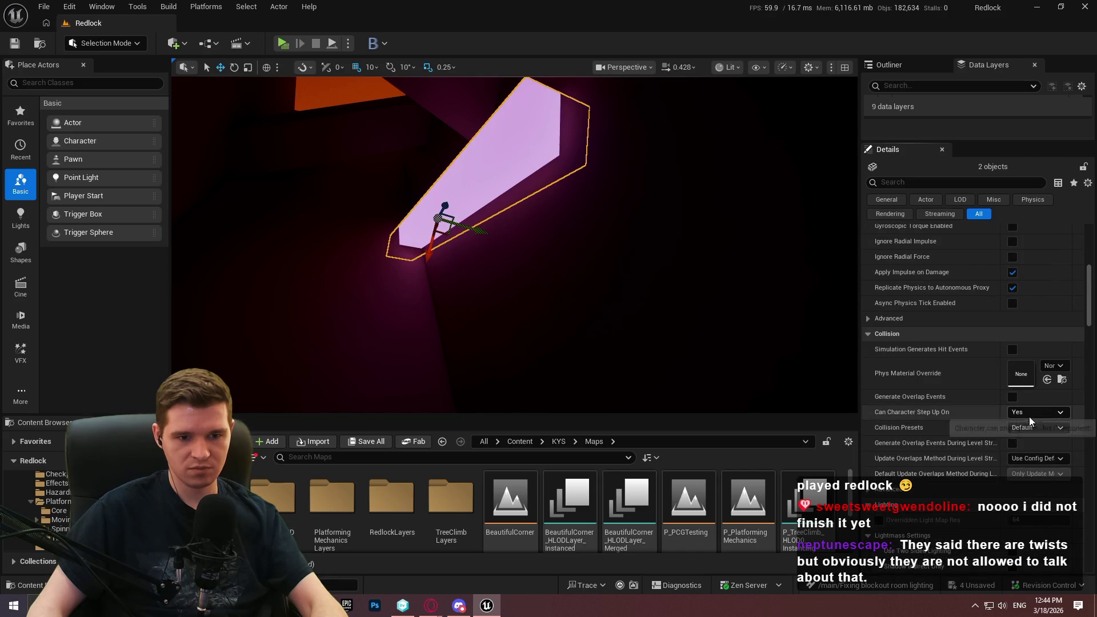
left_click(1031, 428)
left_click(1017, 210)
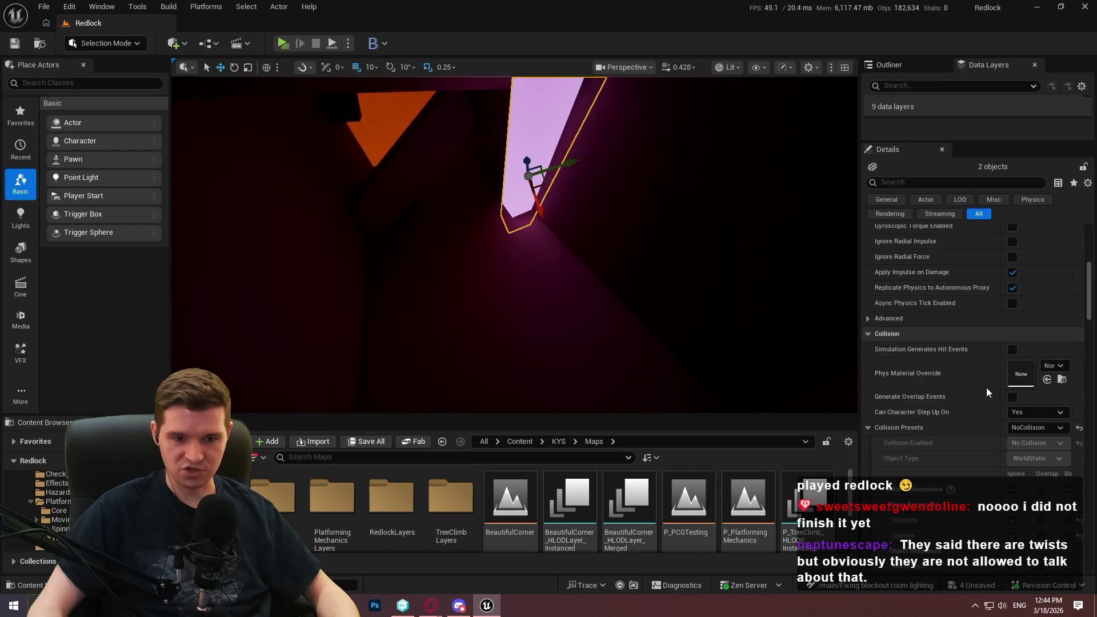
Step: Start a Play From Here test at this spot in the tunnel
scroll(929, 346, "down", 2)
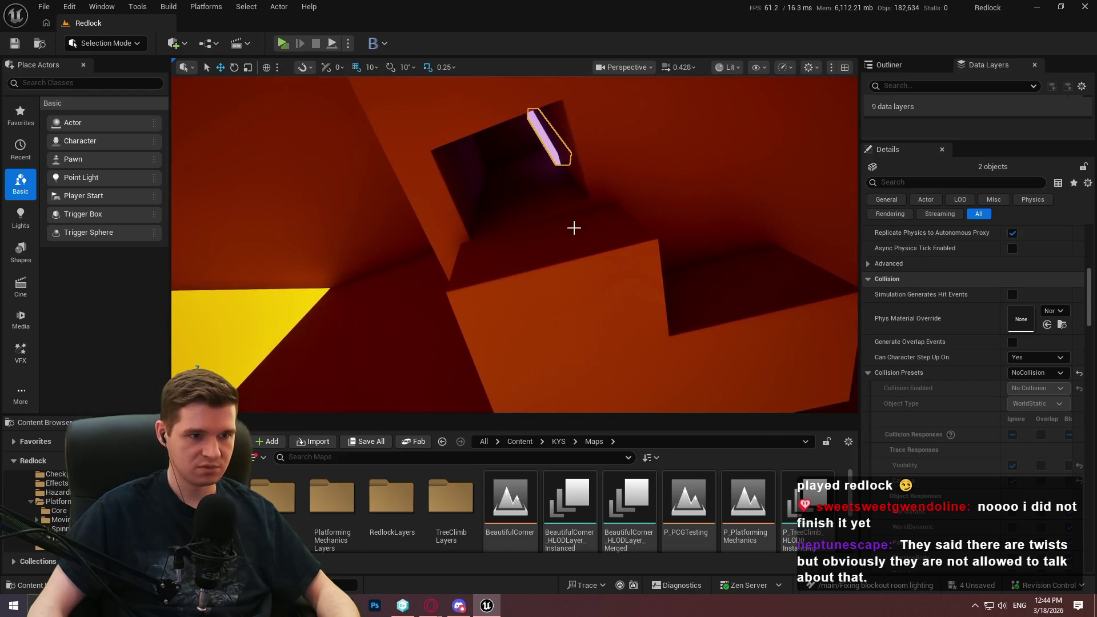
right_click(579, 228)
left_click(636, 580)
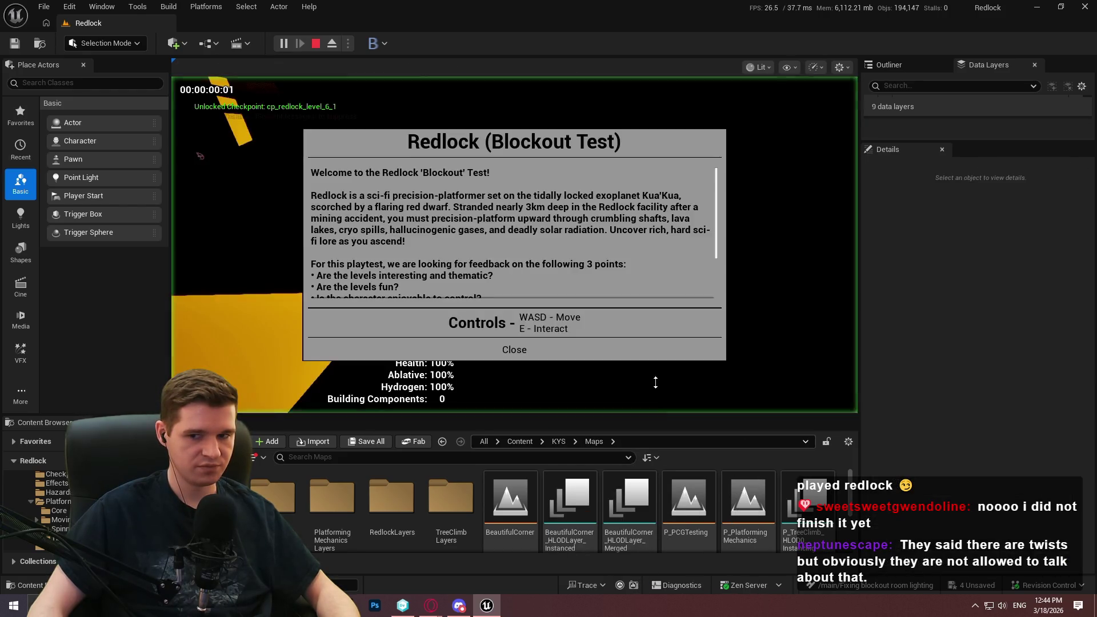
Step: Dismiss the welcome message and walk full-screen through the pink-lit corridor
left_click(501, 343)
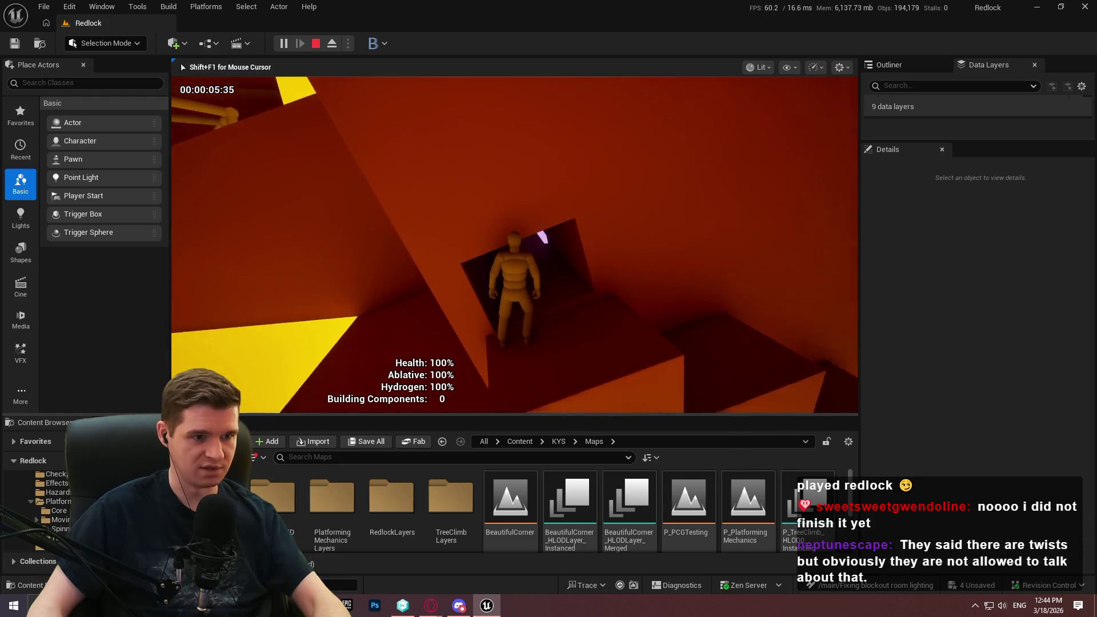
key("F11")
key("w")
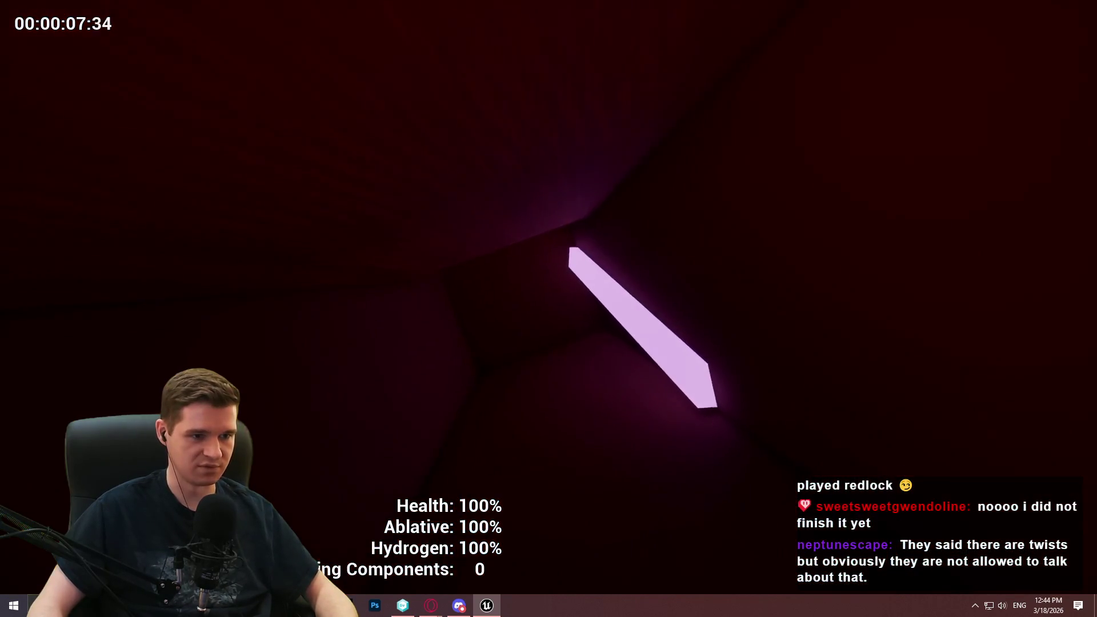
key("w")
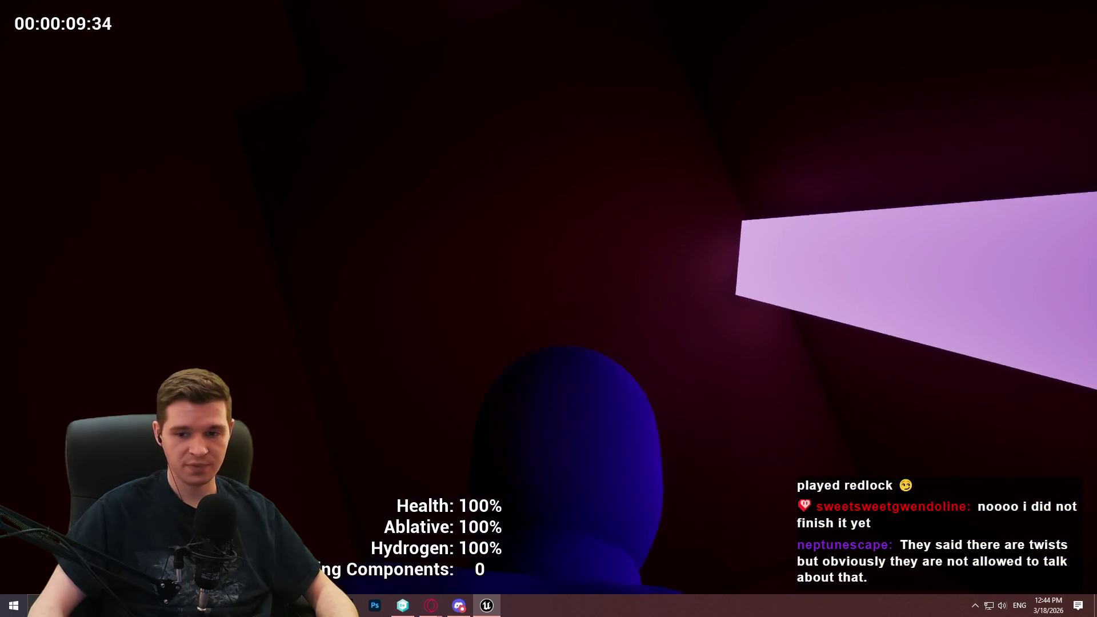
key("w")
key("w")
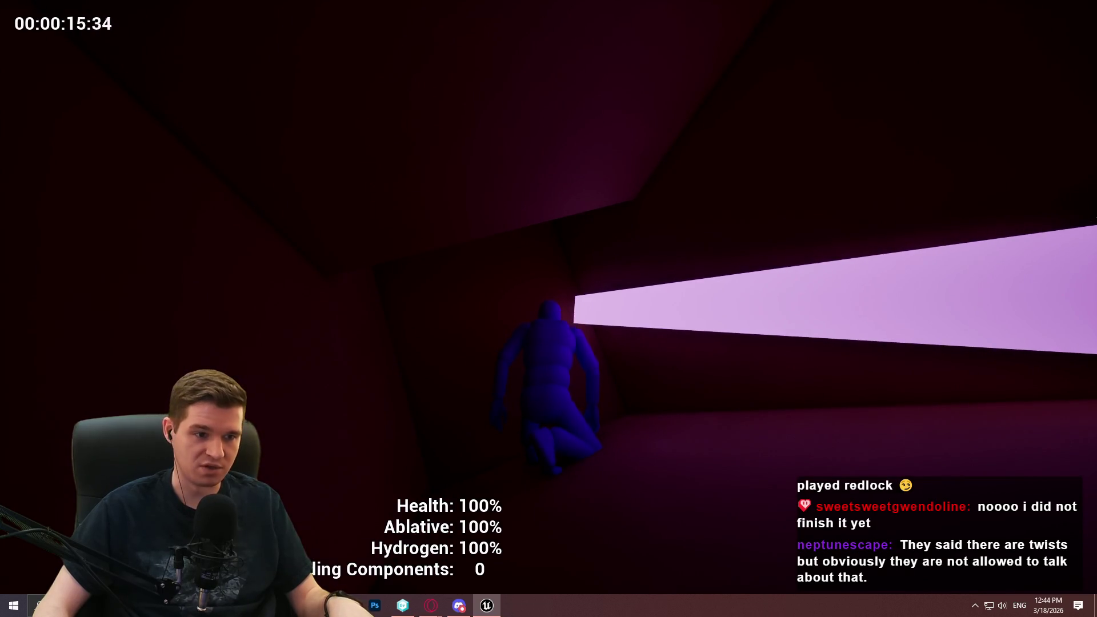
key("w")
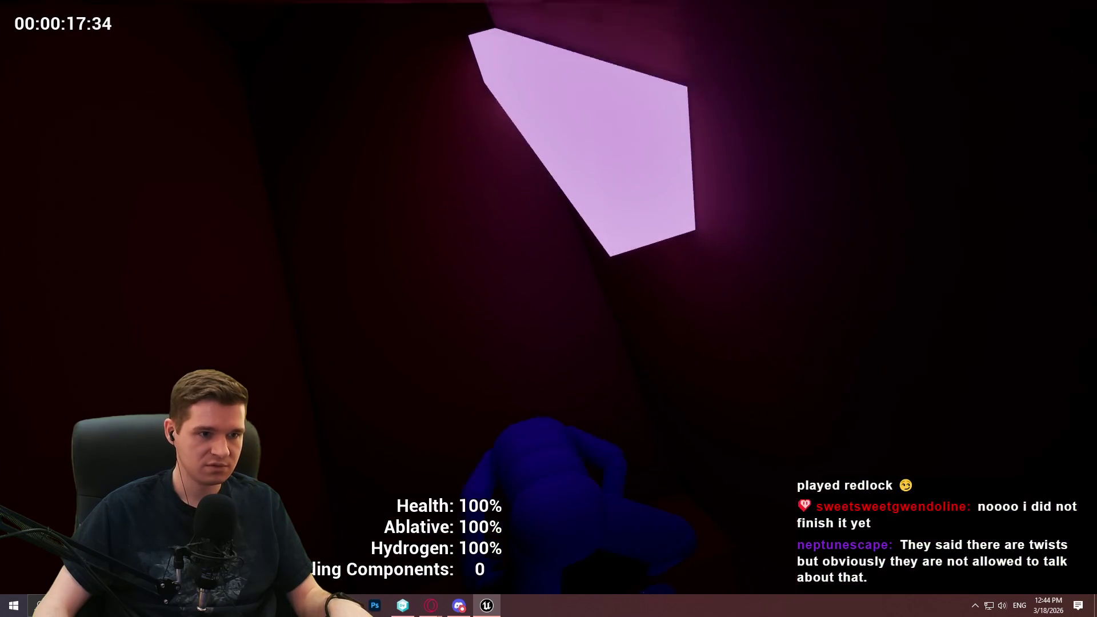
key("w")
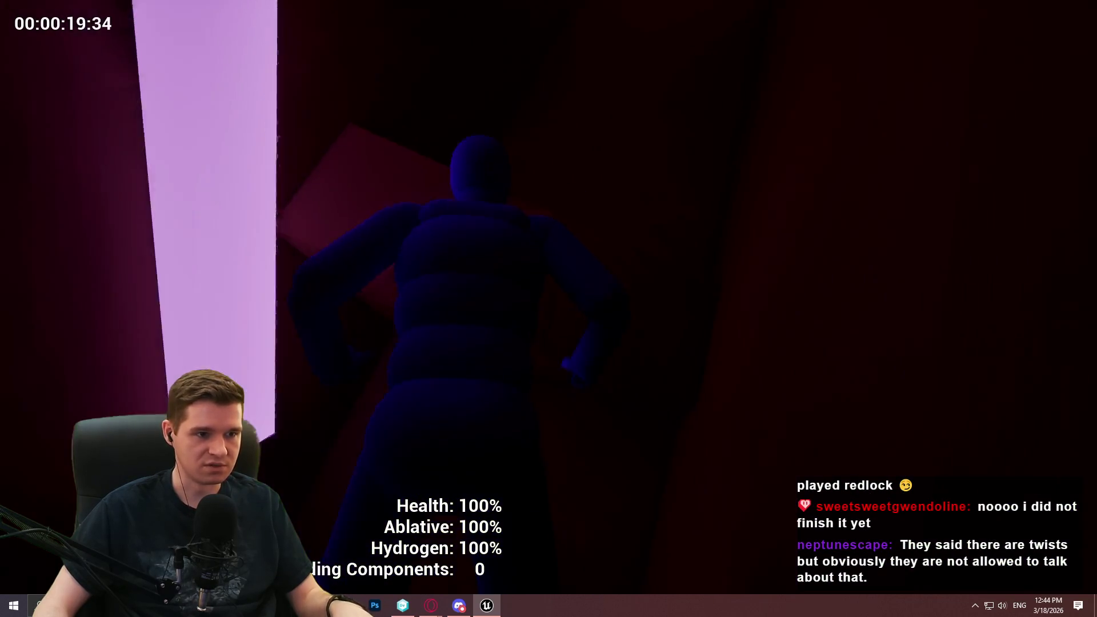
key("w")
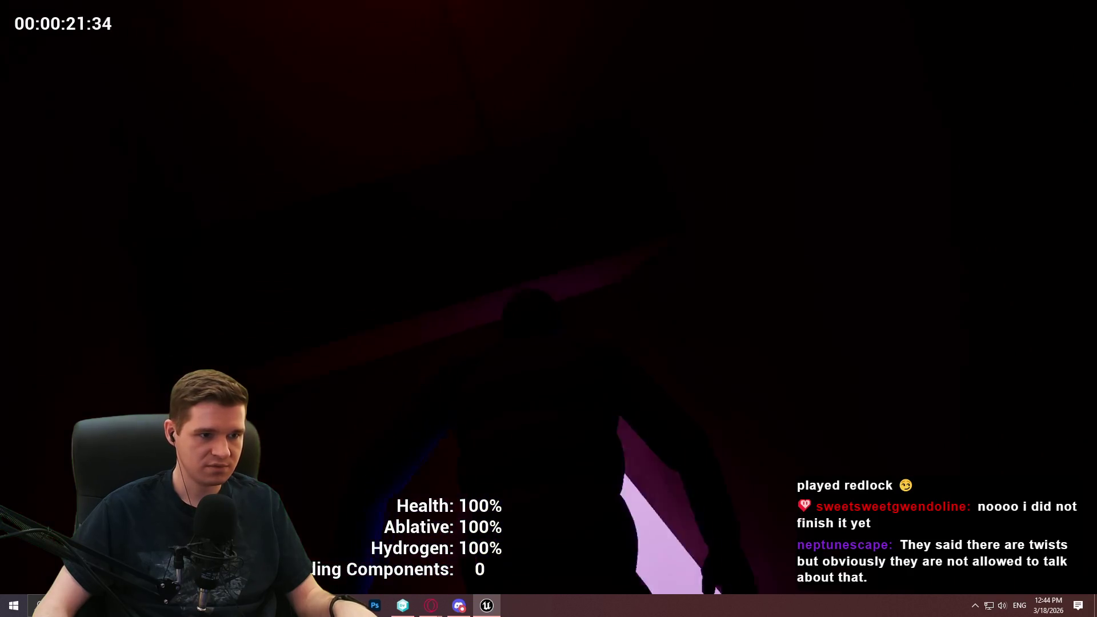
Step: Run on through the yellow room into the red room, then stop playing
key("w")
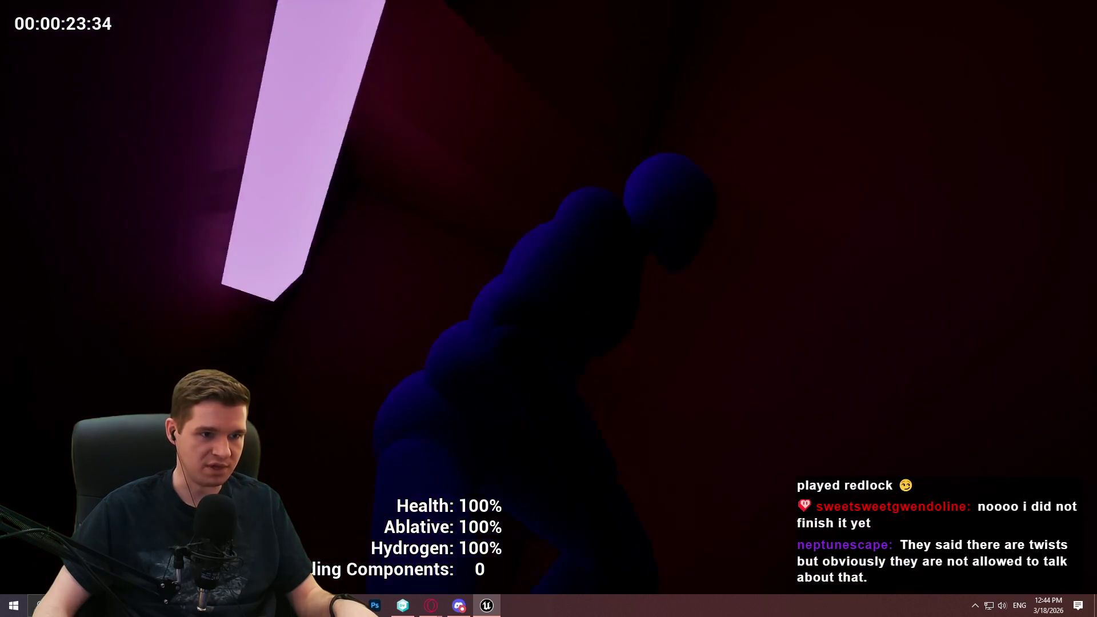
key("w")
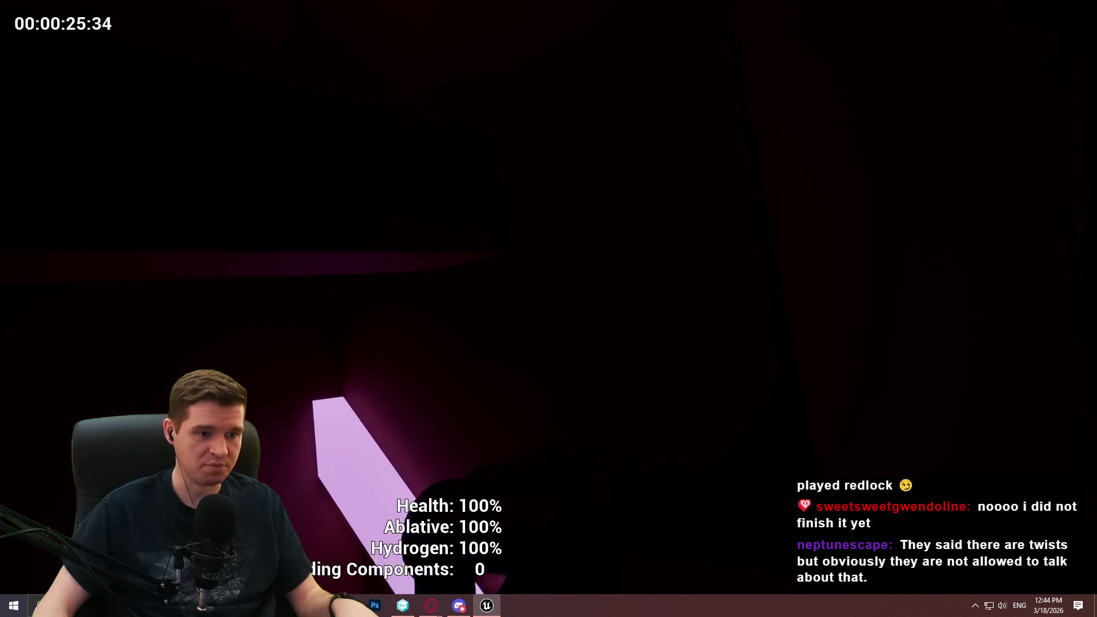
key("w")
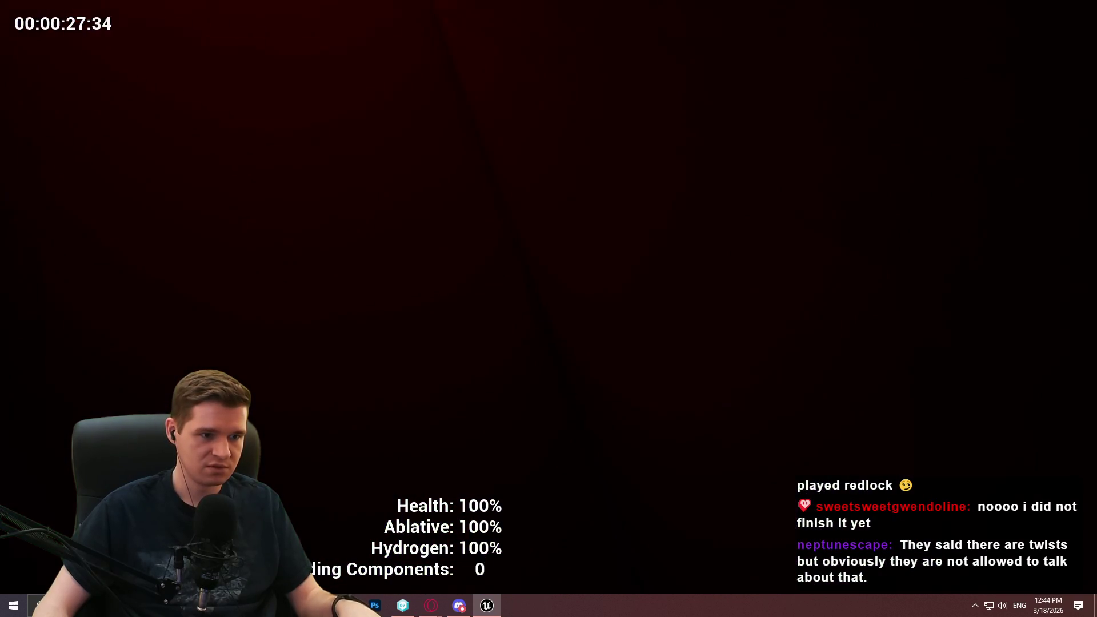
key("w")
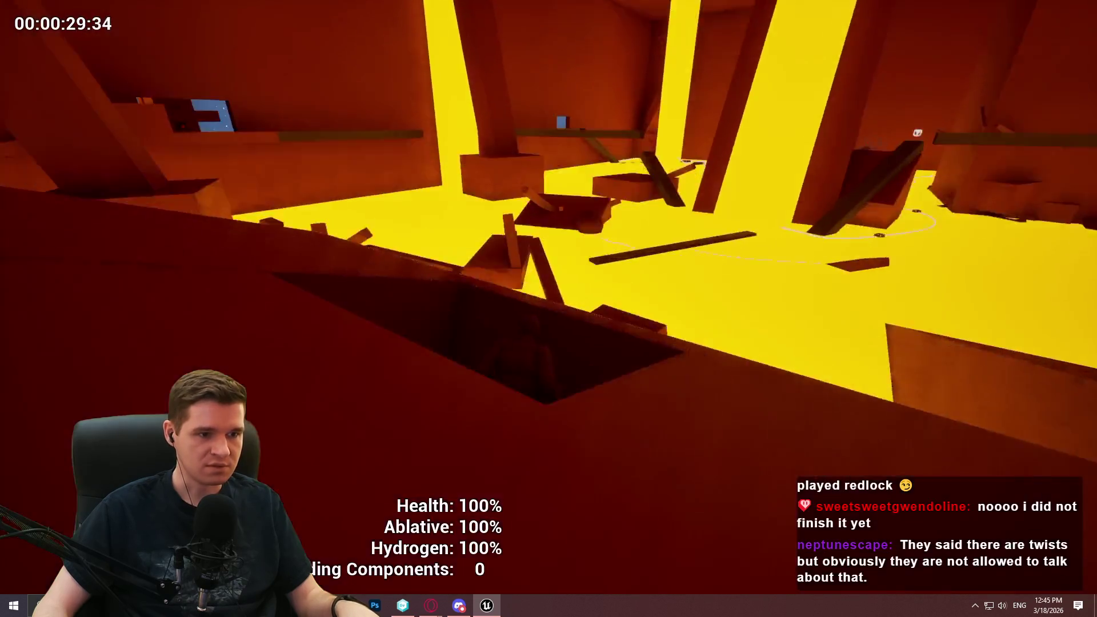
key("w")
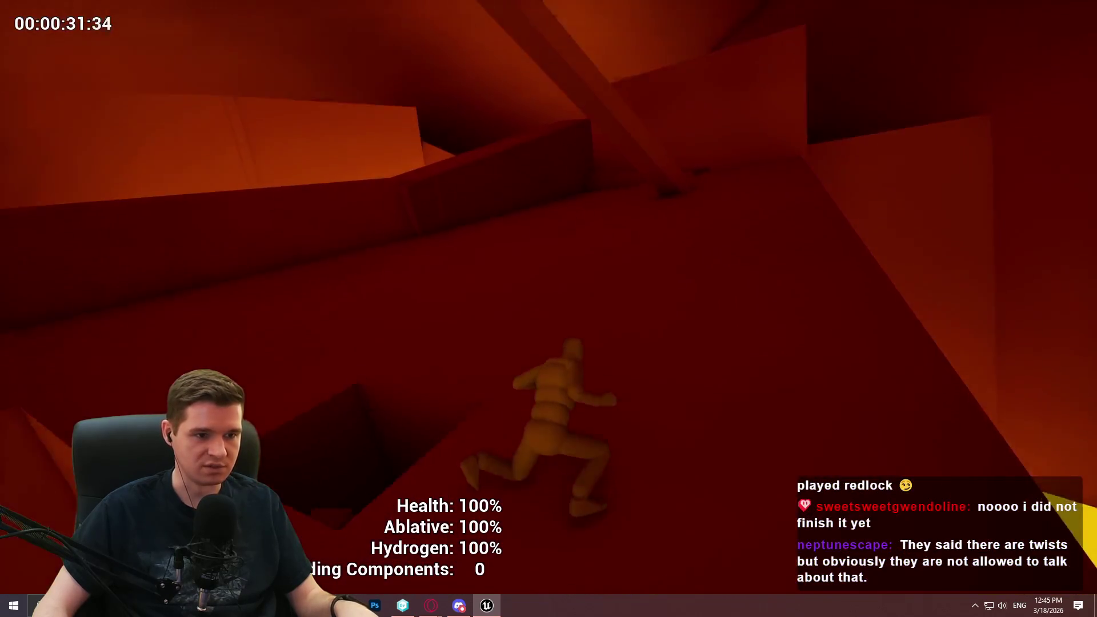
key("w")
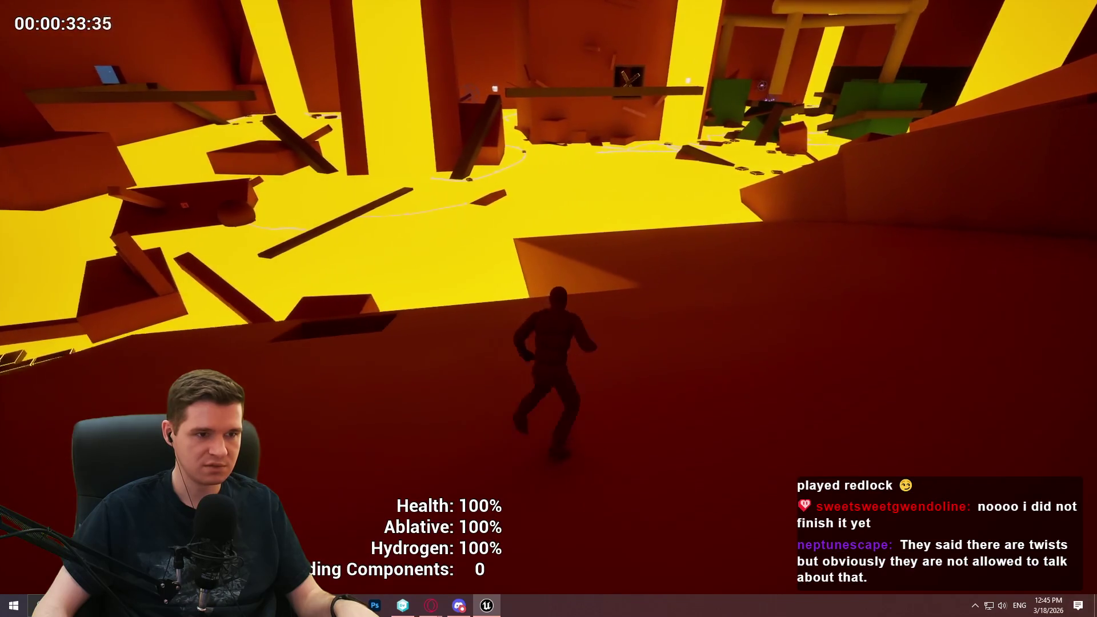
key("w")
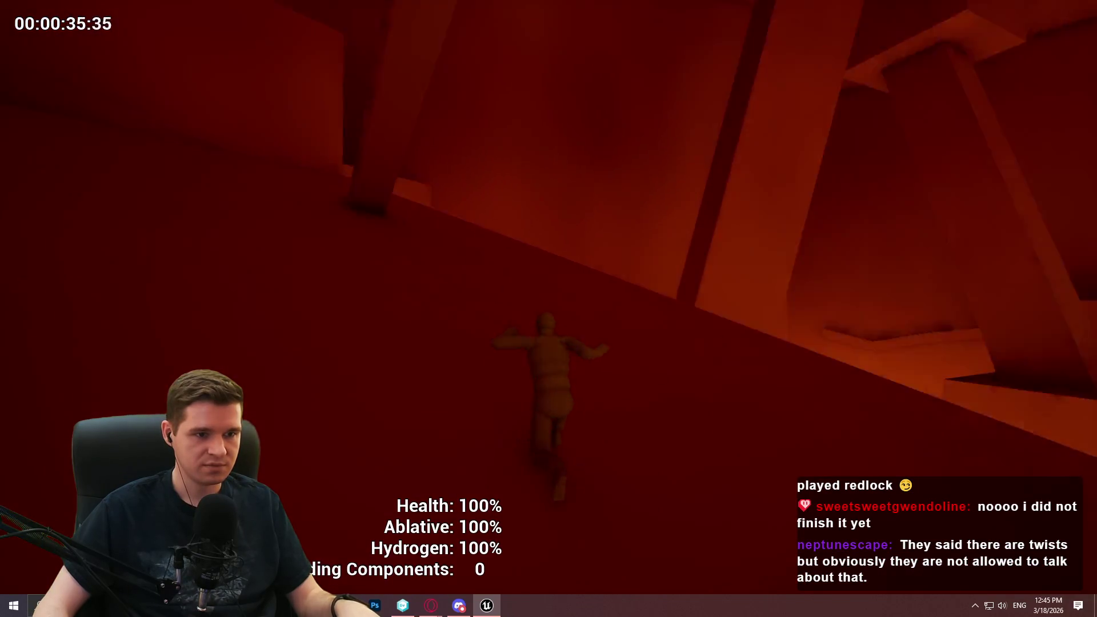
key("w")
key("Escape")
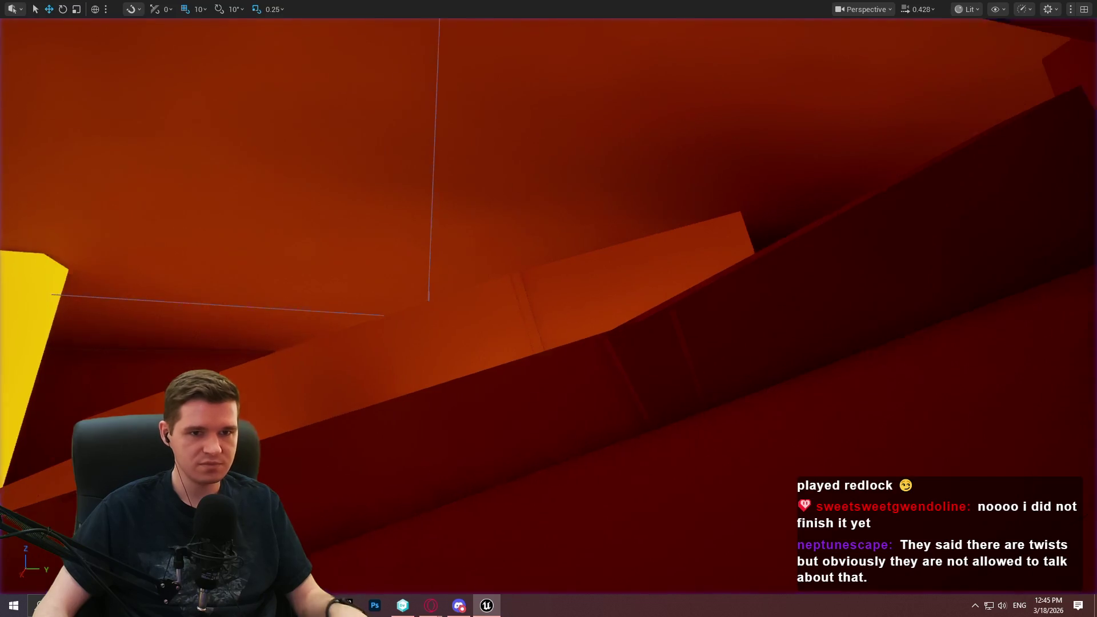
key("F11")
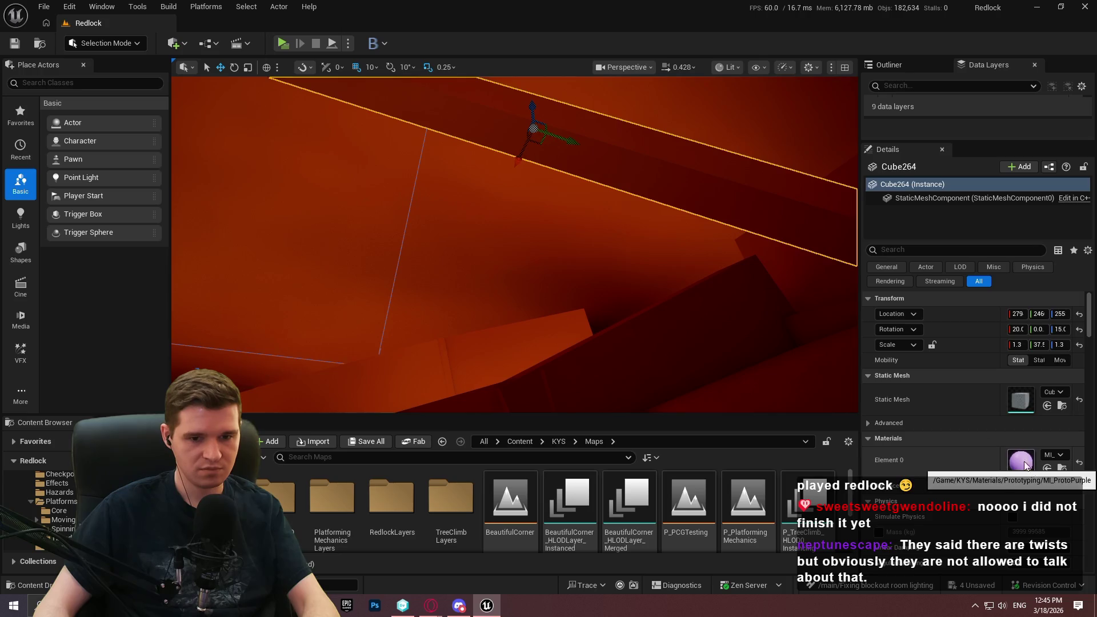
Step: Enlarge the Outliner and show the Level 6 Data Layers tree
key("F11")
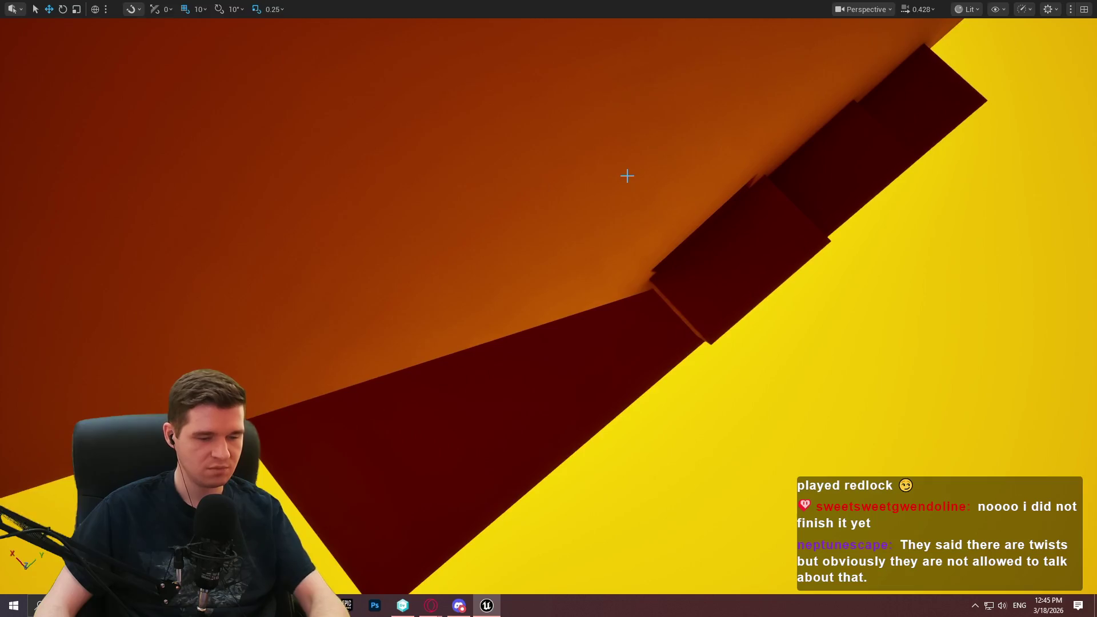
key("F11")
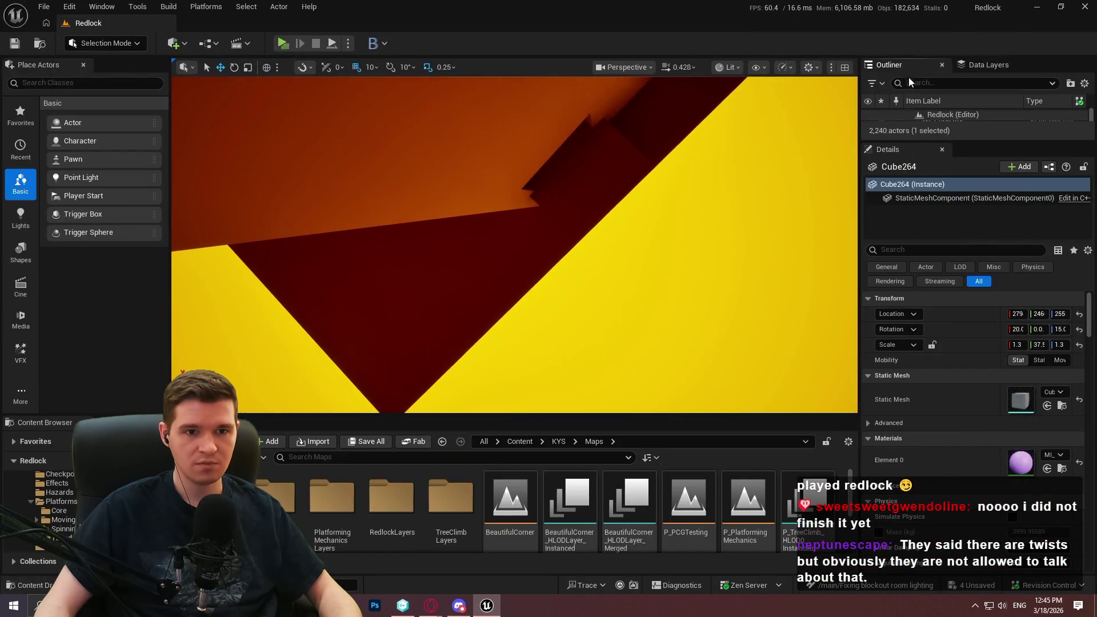
left_click_drag(954, 141, 942, 315)
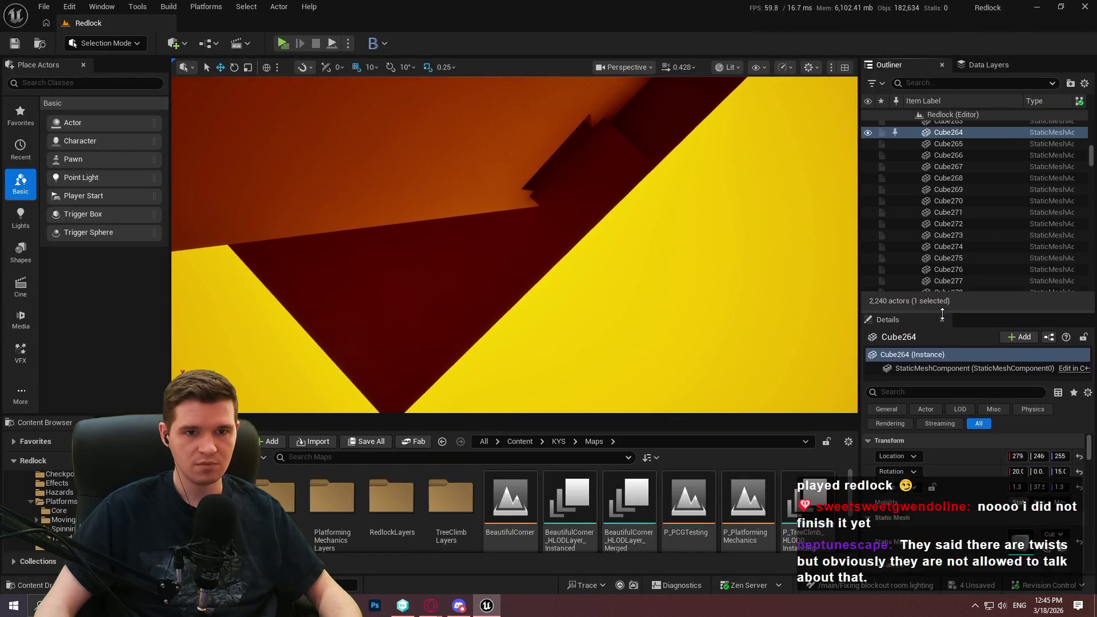
left_click(990, 65)
left_click_drag(596, 112, 596, 112)
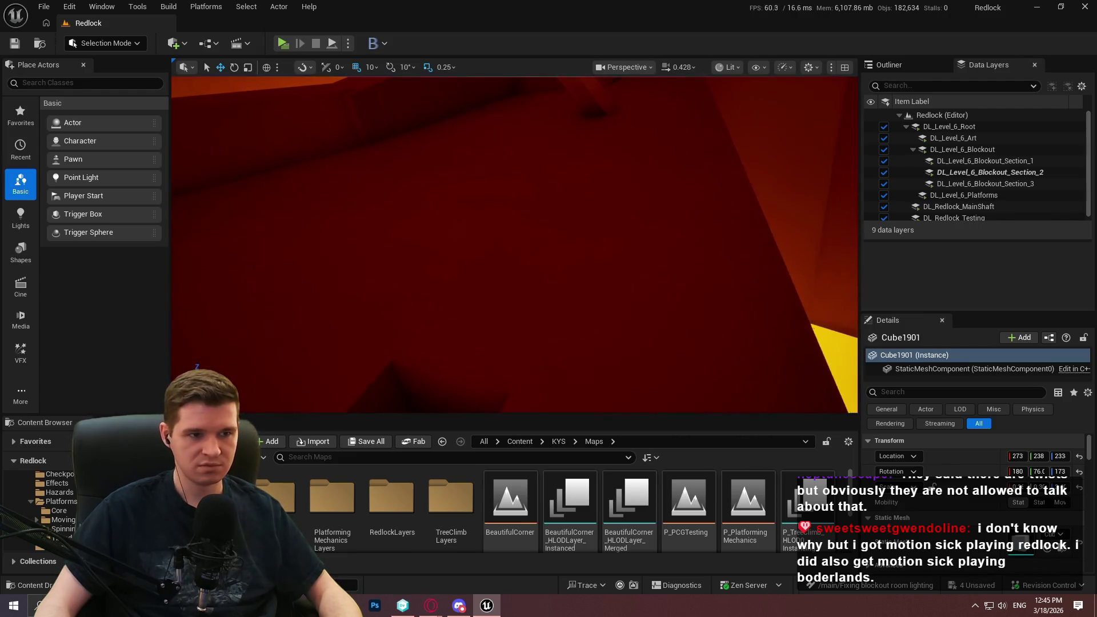
Step: Play From Here on the red ramp, jump down, and run into the yellow room
right_click(536, 164)
left_click(645, 560)
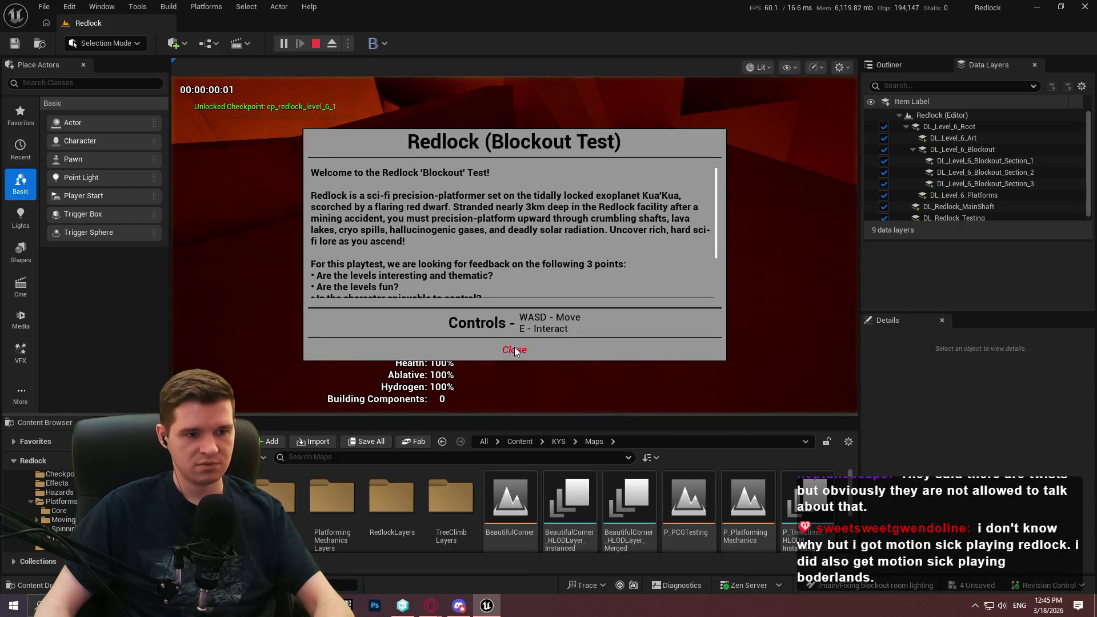
left_click(514, 350)
key("F11")
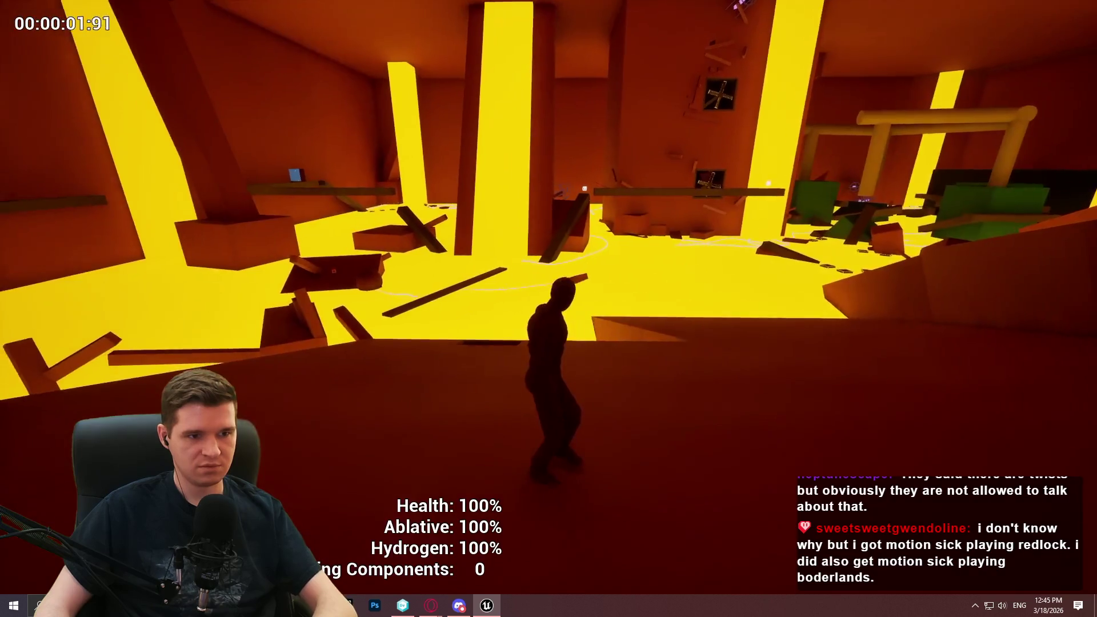
mouse_move(549, 309)
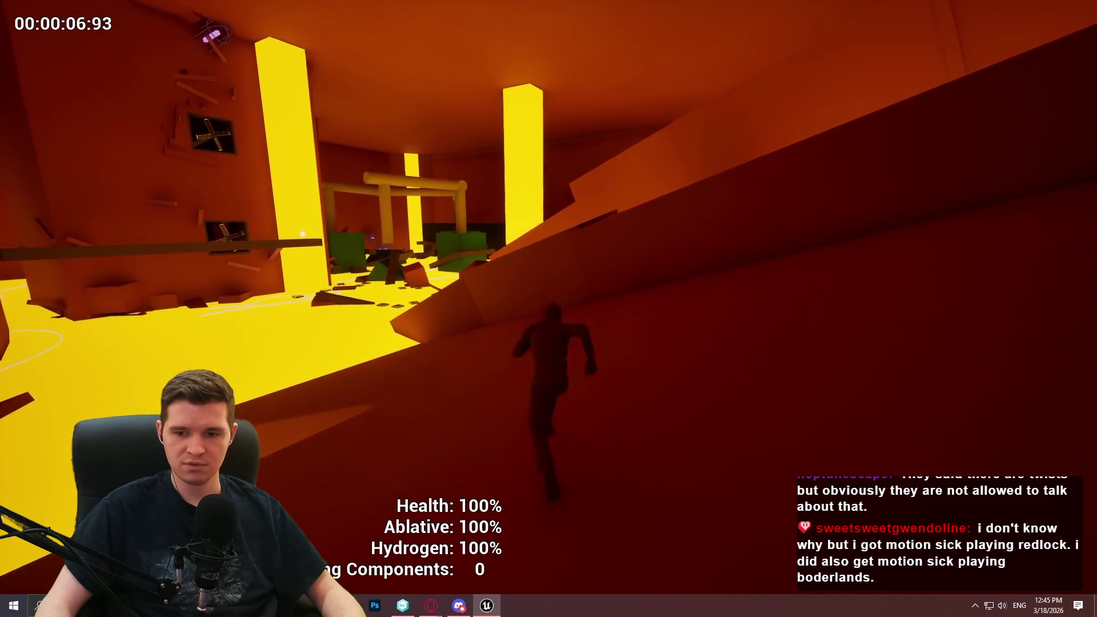
key("space")
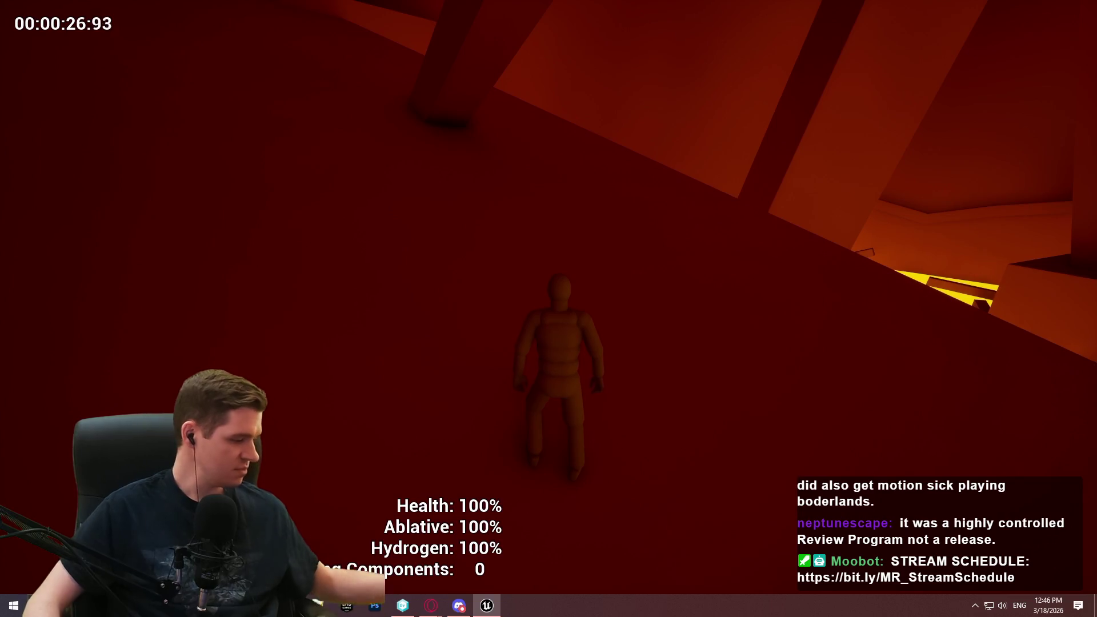
key("w")
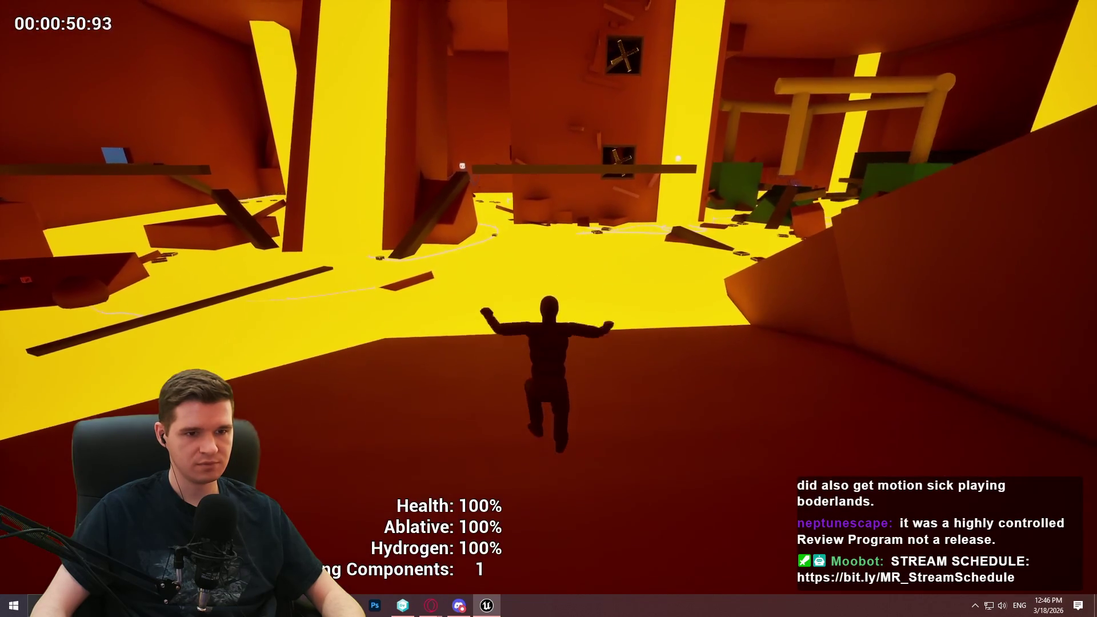
key("Escape")
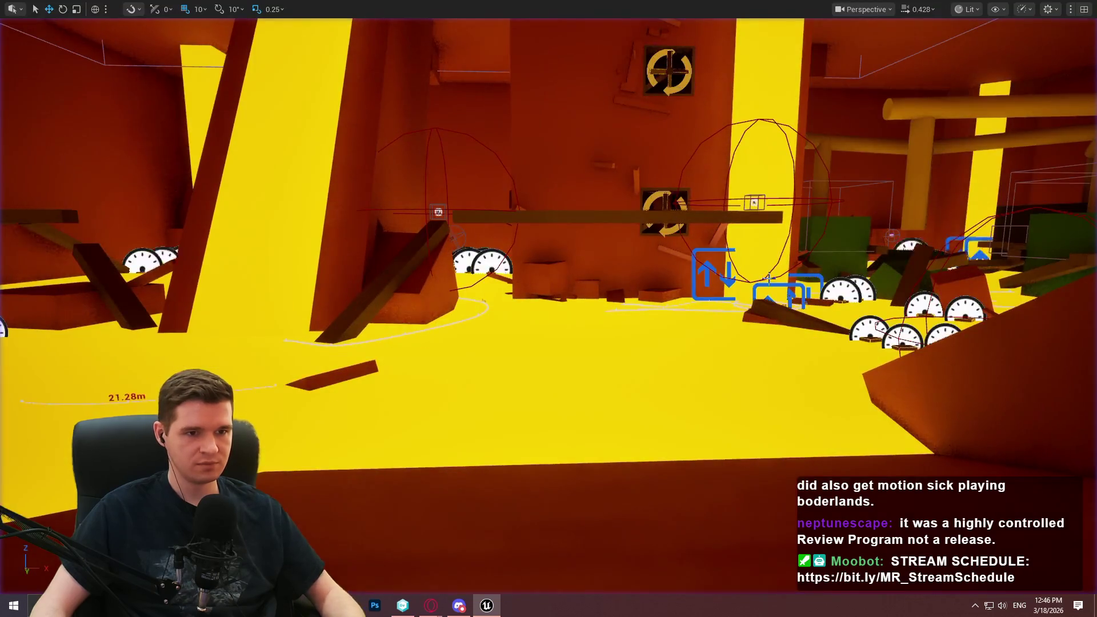
Step: Fly into the dark tunnel room and place a Point Light above the boxes
scroll(548, 308, "up", 3)
key("w")
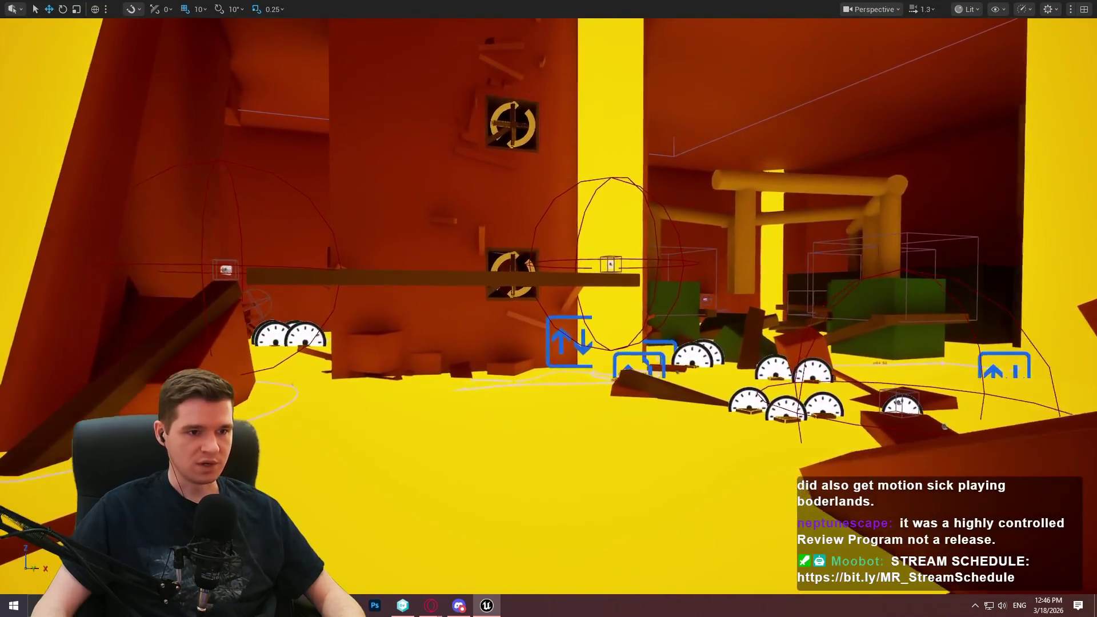
key("w")
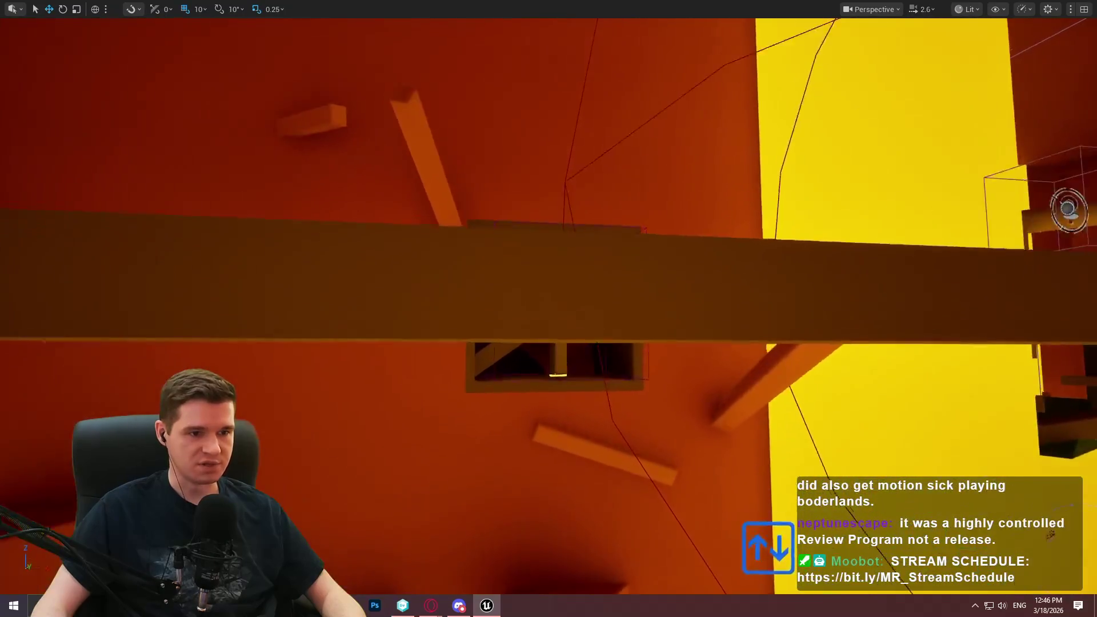
key("w")
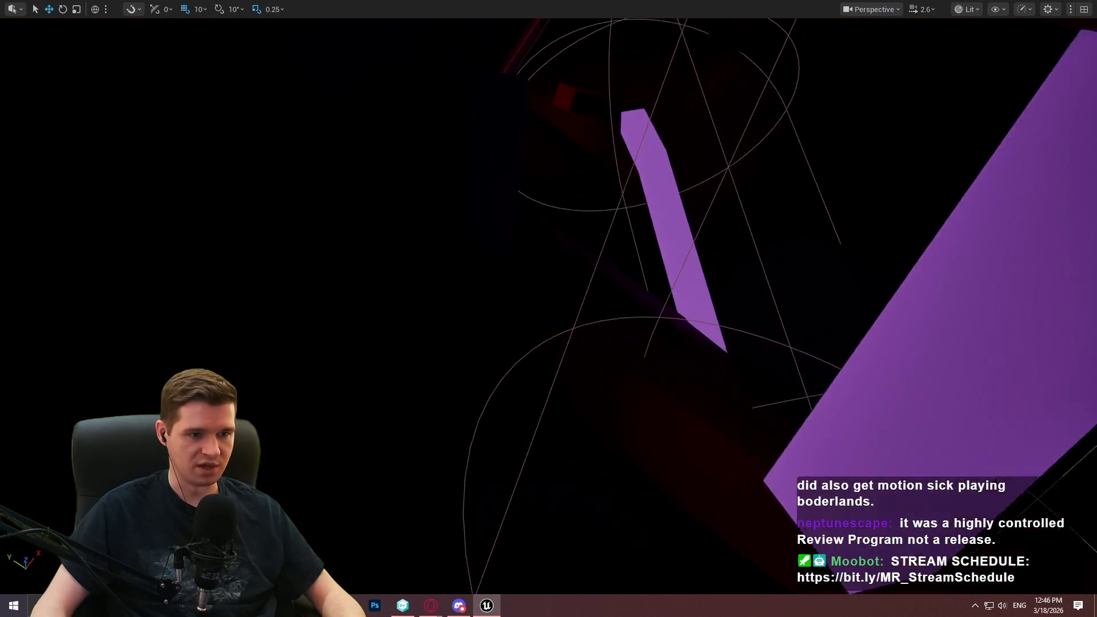
key("w")
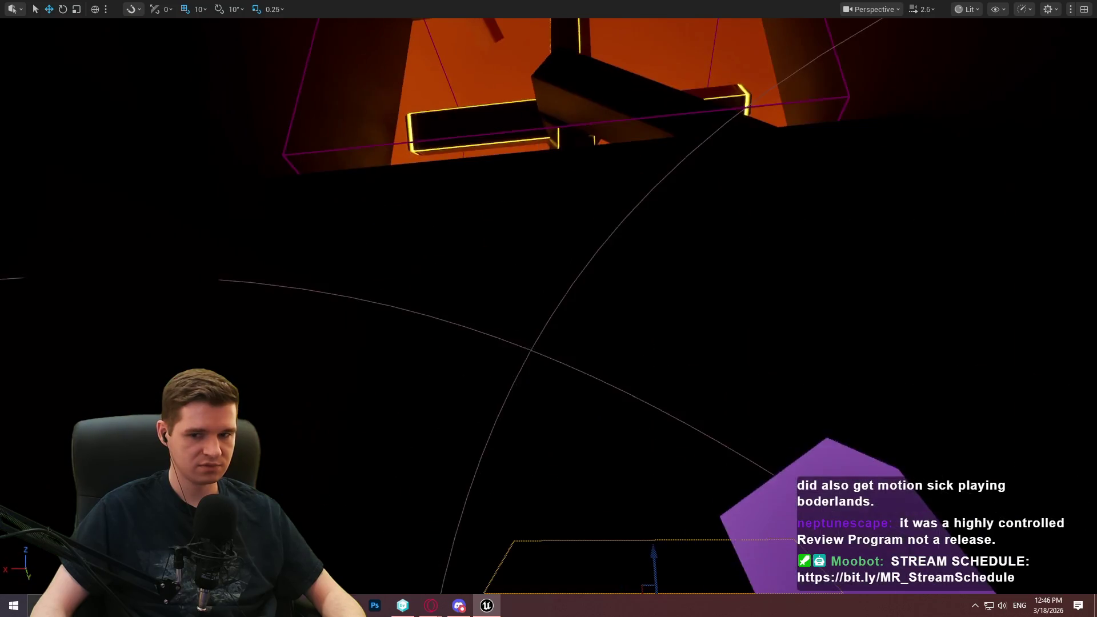
key("w")
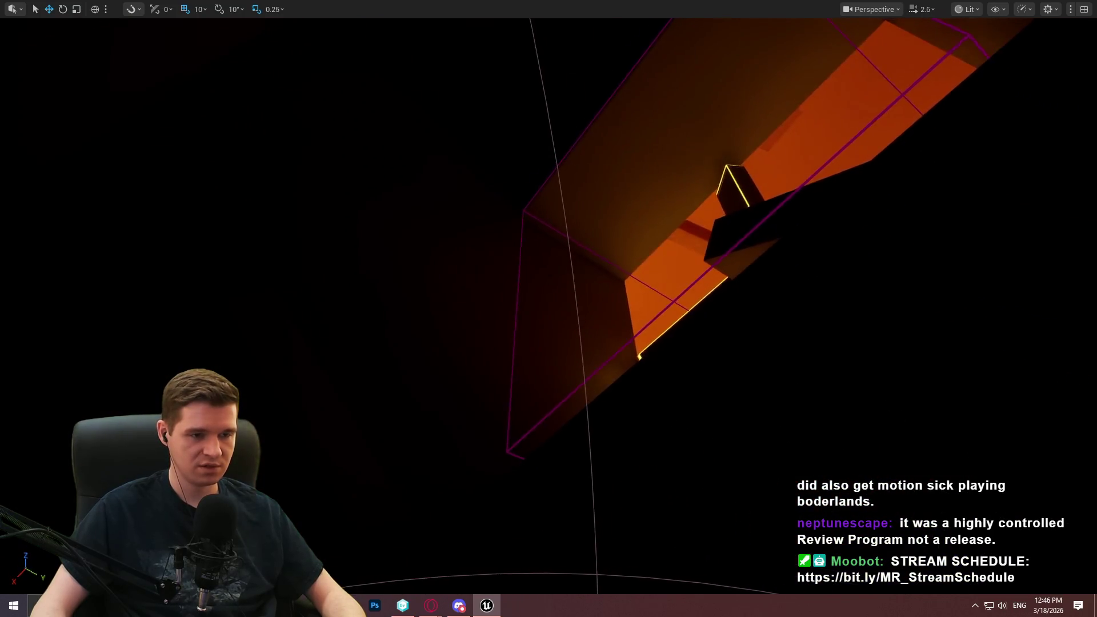
key("w")
key("w")
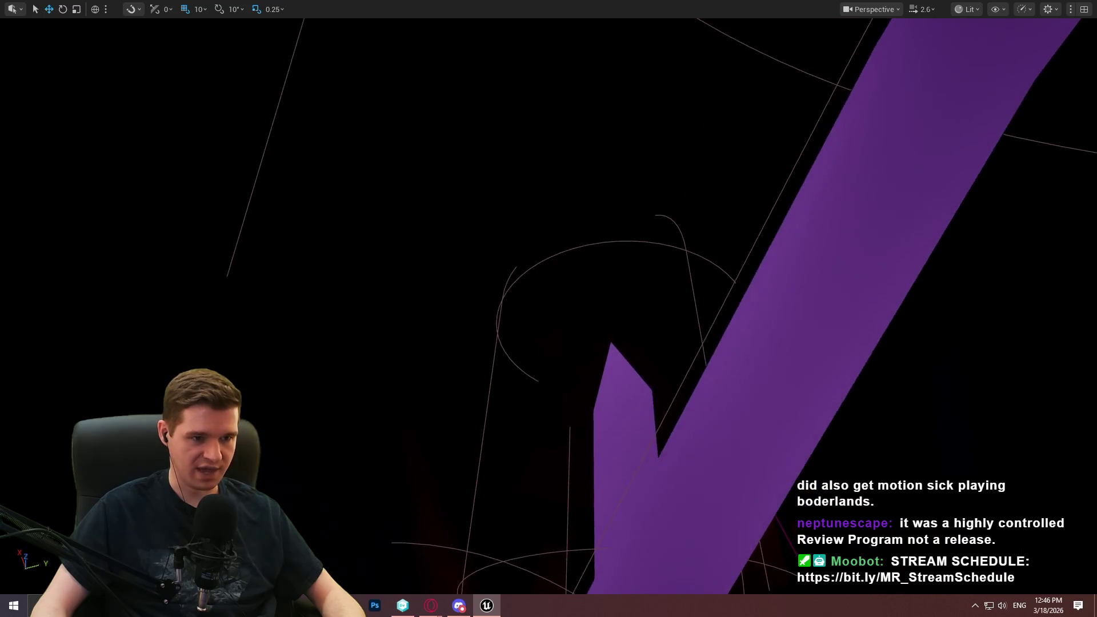
left_click(657, 214)
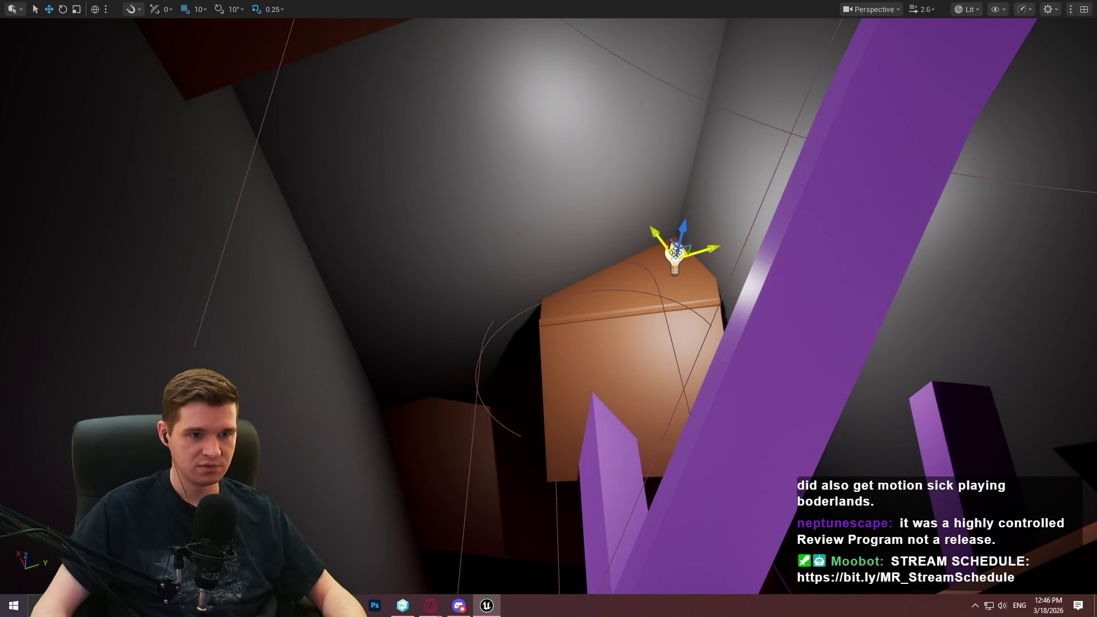
left_click_drag(676, 253, 668, 333)
Step: Check the light's placement and slide it along X among the blocks
key("s")
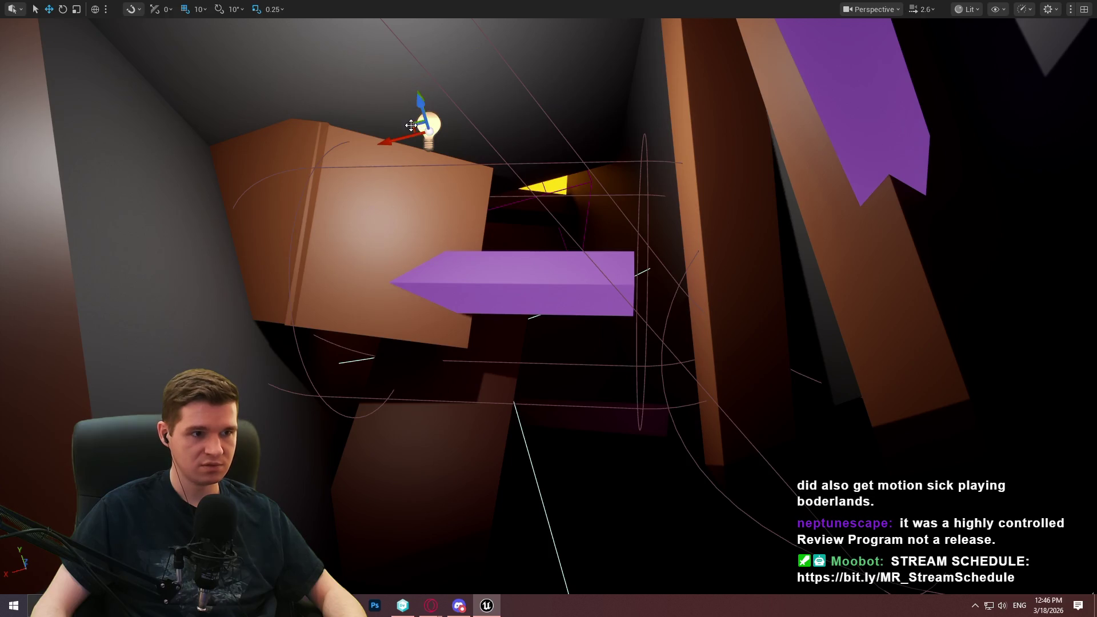
key("s")
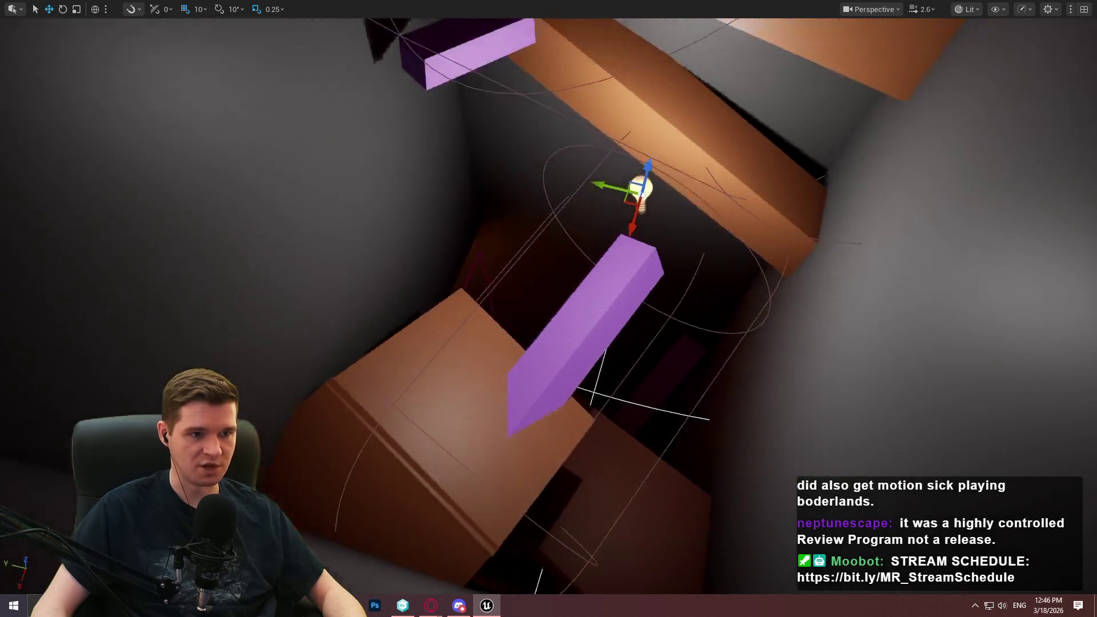
key("s")
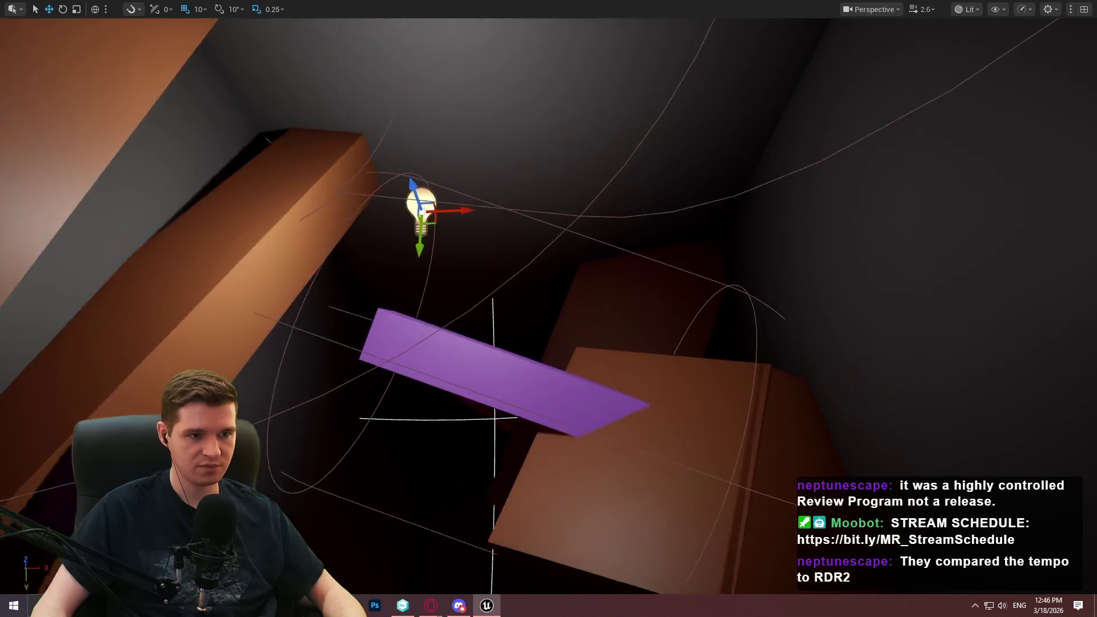
left_click_drag(459, 208, 516, 210)
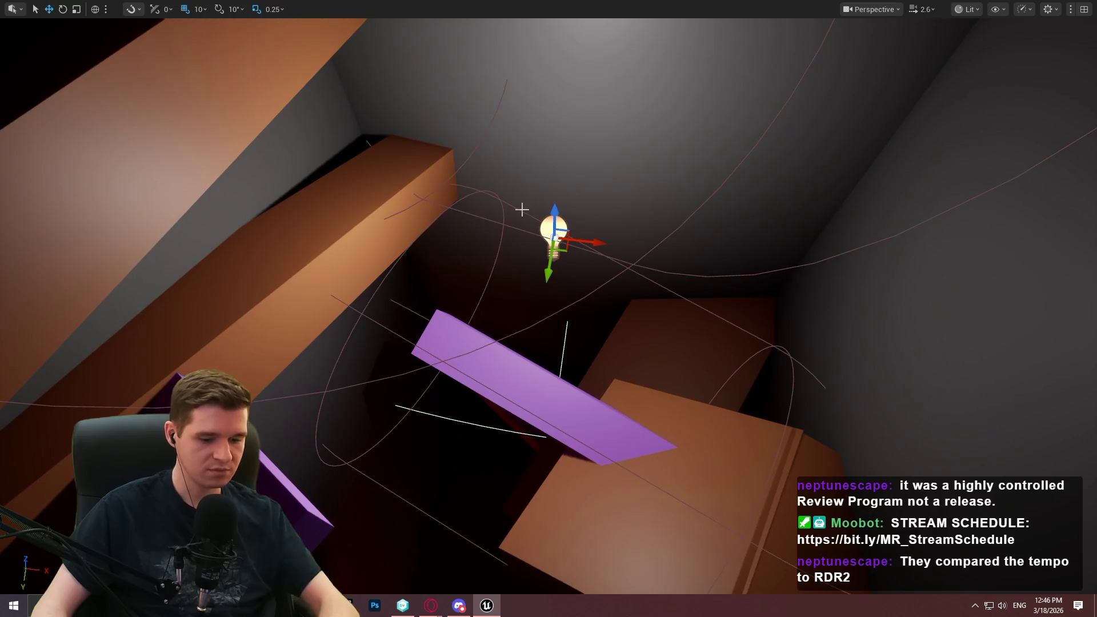
key("F11")
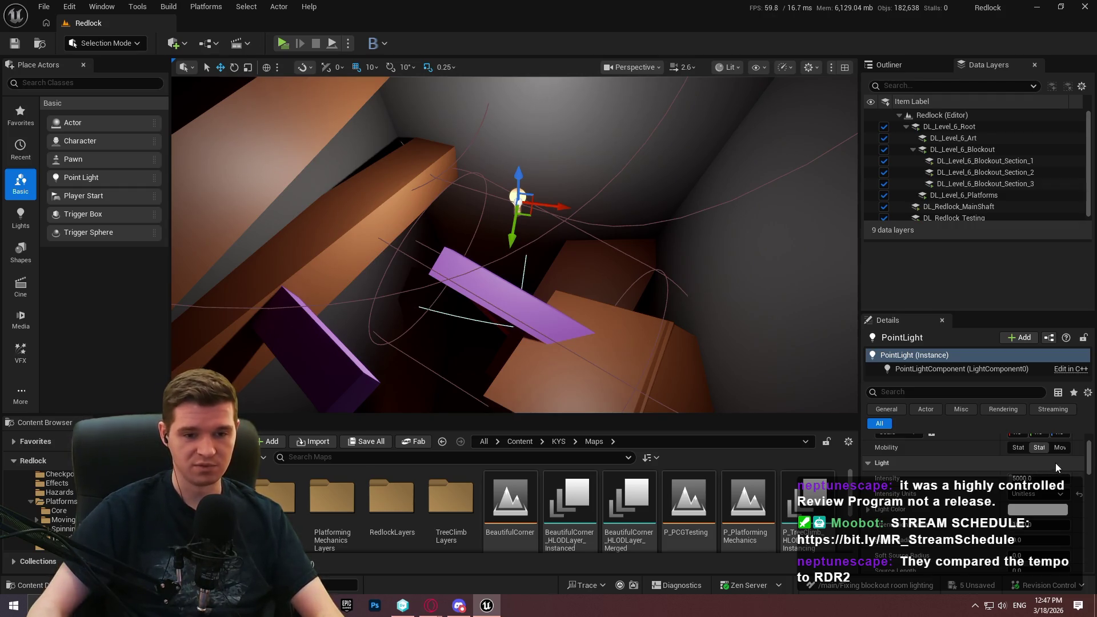
Step: Give the point light a warm yellow colour and an intensity of 1000
left_click_drag(1029, 524, 1046, 524)
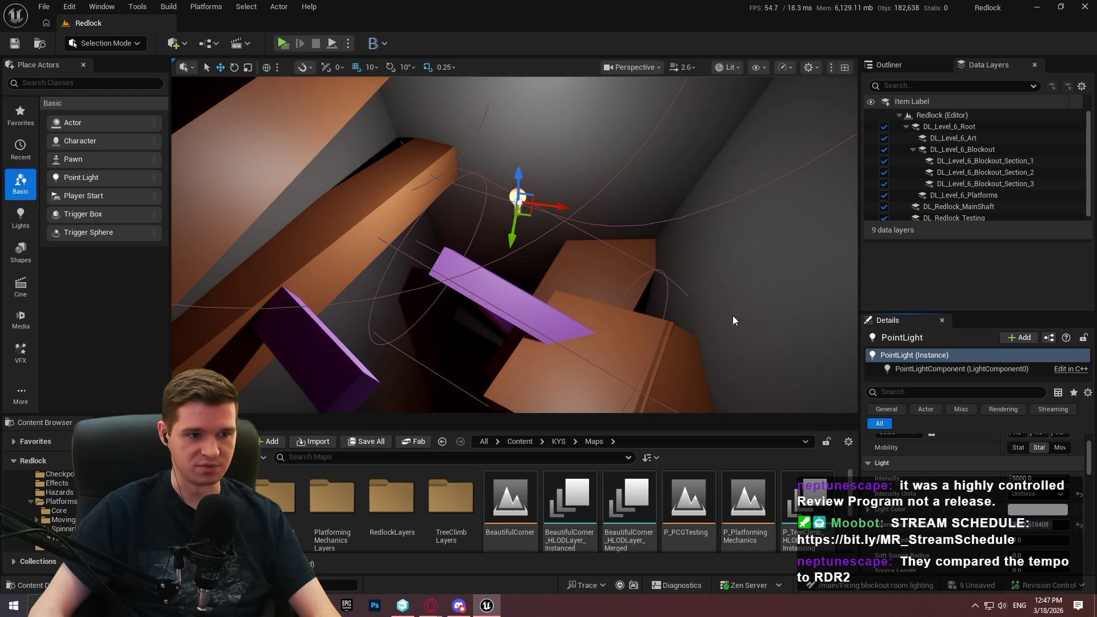
mouse_move(517, 233)
left_mouse_down()
mouse_move(483, 328)
mouse_move(485, 266)
mouse_move(482, 282)
left_mouse_up()
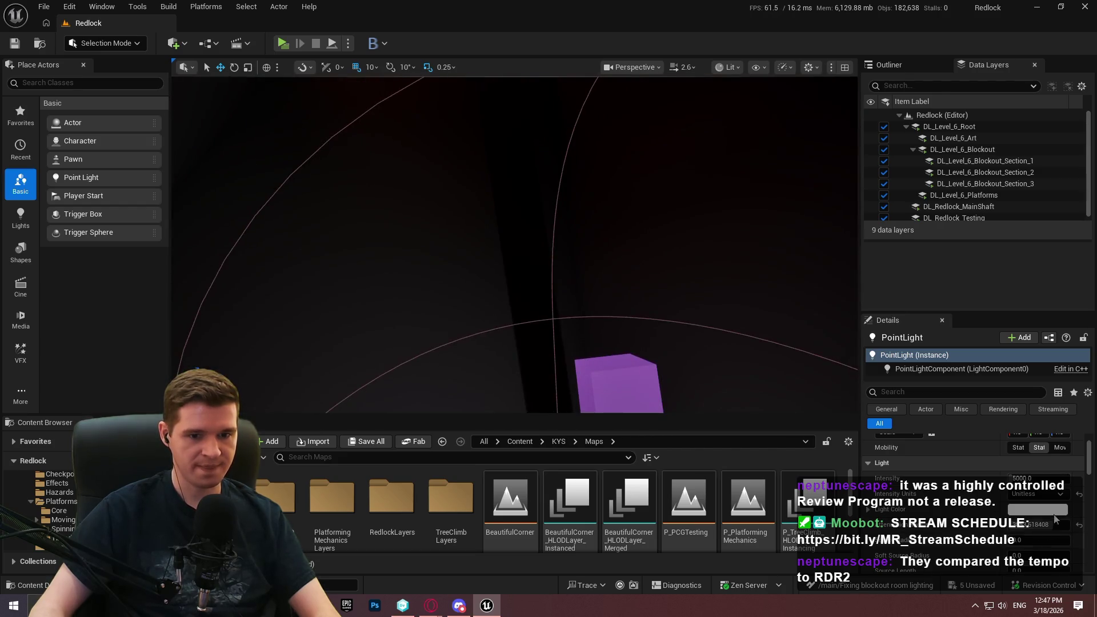
left_click(1079, 526)
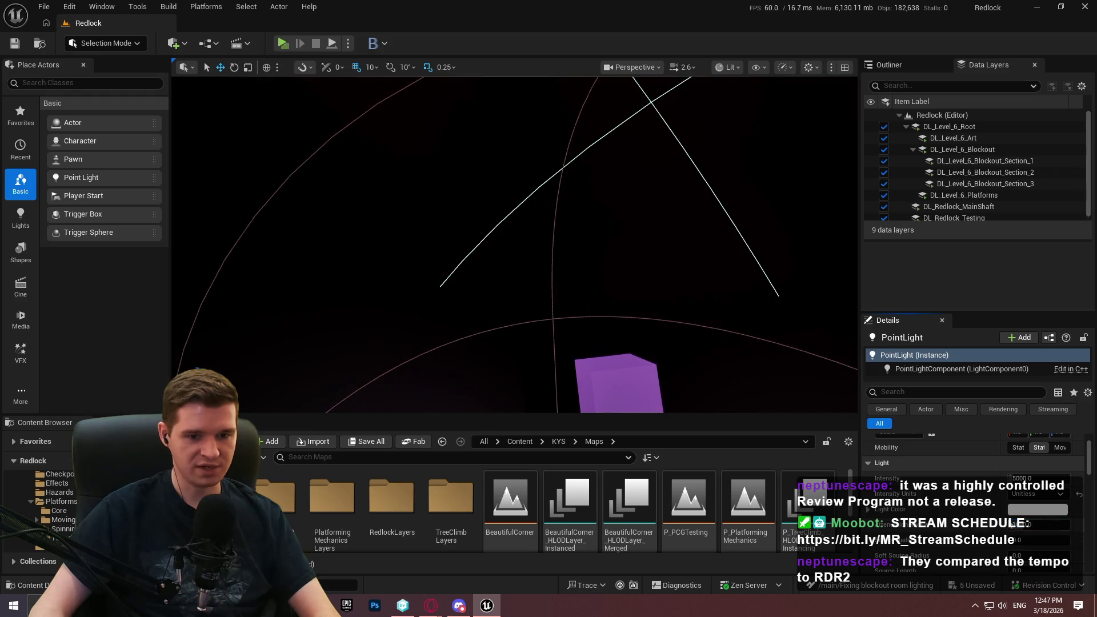
left_click(1038, 460)
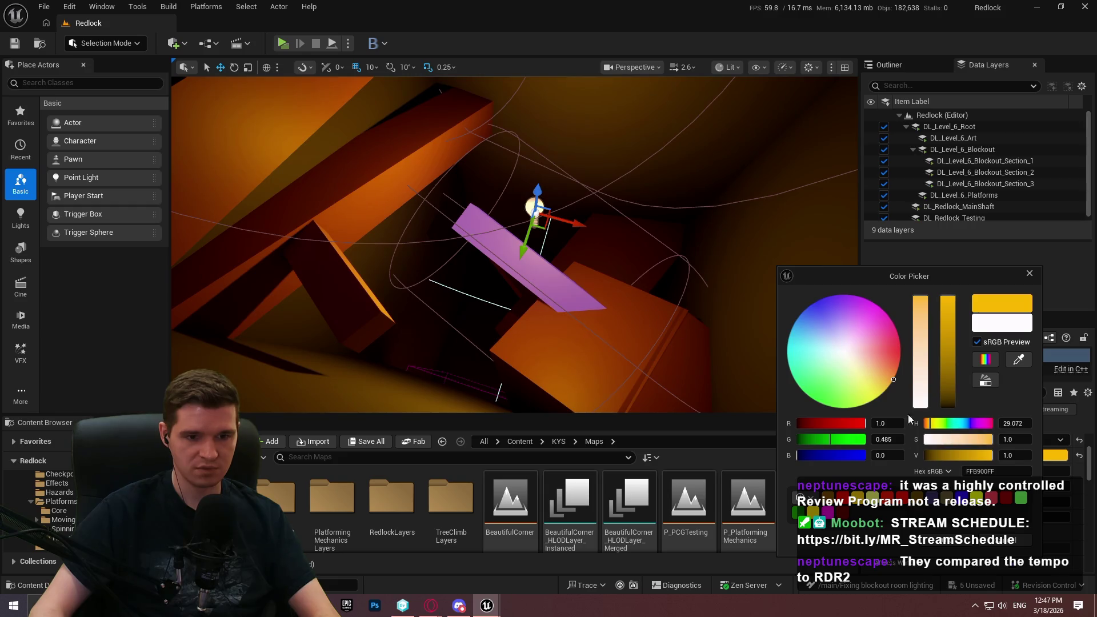
left_click(1038, 452)
mouse_move(1031, 470)
left_mouse_down()
mouse_move(997, 470)
mouse_move(1049, 470)
mouse_move(1002, 469)
mouse_move(1019, 469)
mouse_move(1009, 460)
left_mouse_up()
type("1000")
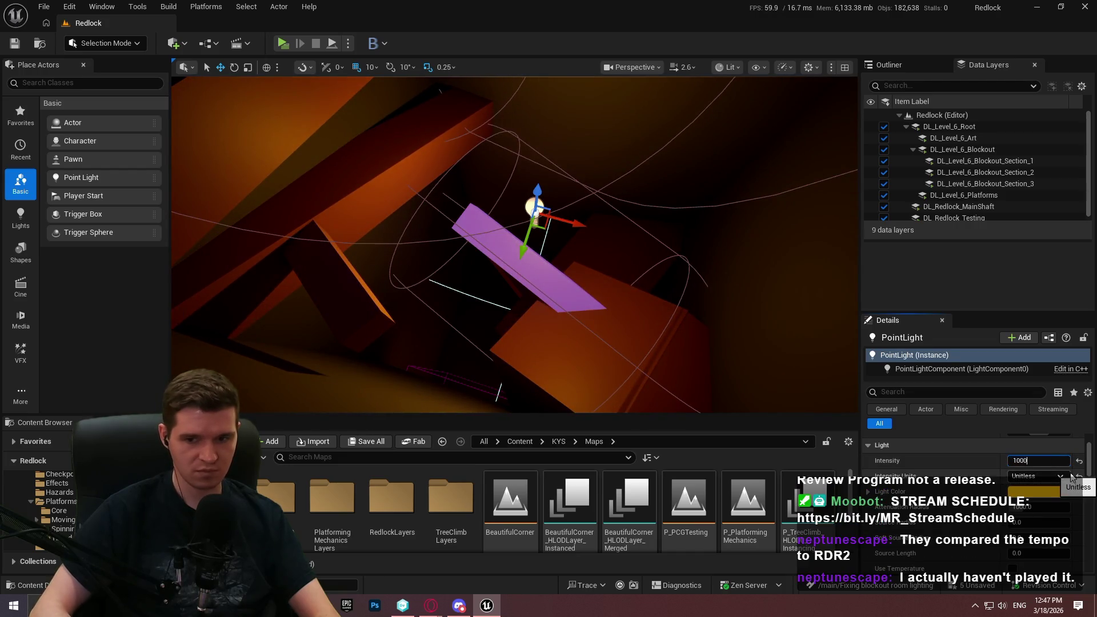
key("Return")
mouse_move(766, 323)
left_mouse_down()
mouse_move(610, 165)
mouse_move(501, 169)
left_mouse_up()
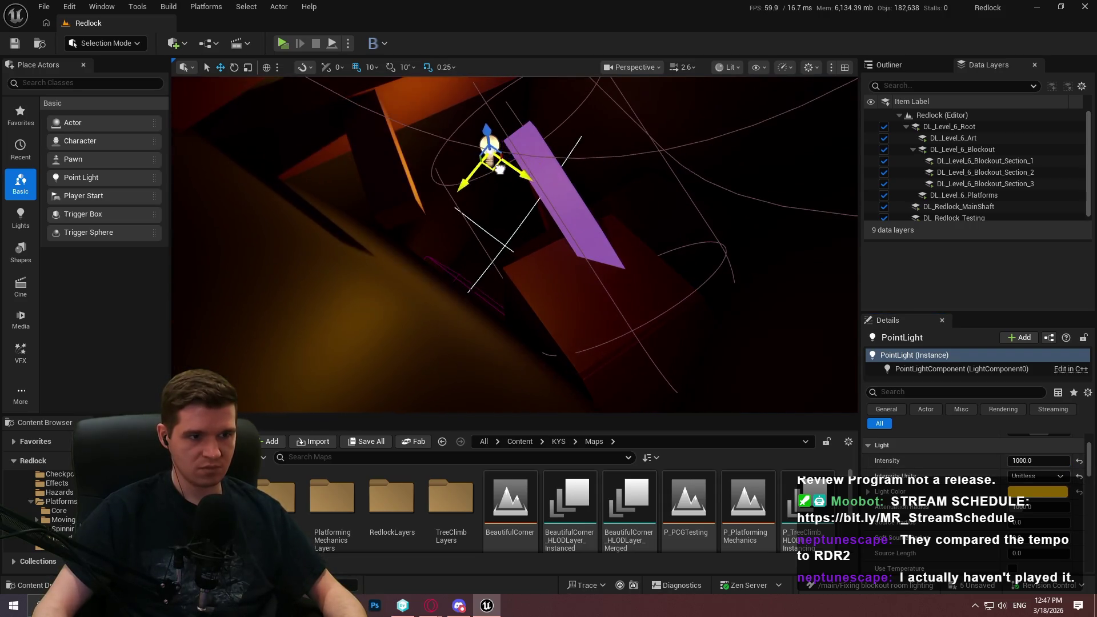
Step: Lower the original point light further down the shaft
mouse_move(490, 125)
left_mouse_down()
mouse_move(493, 223)
mouse_move(502, 189)
mouse_move(491, 171)
mouse_move(480, 166)
mouse_move(457, 186)
left_mouse_up()
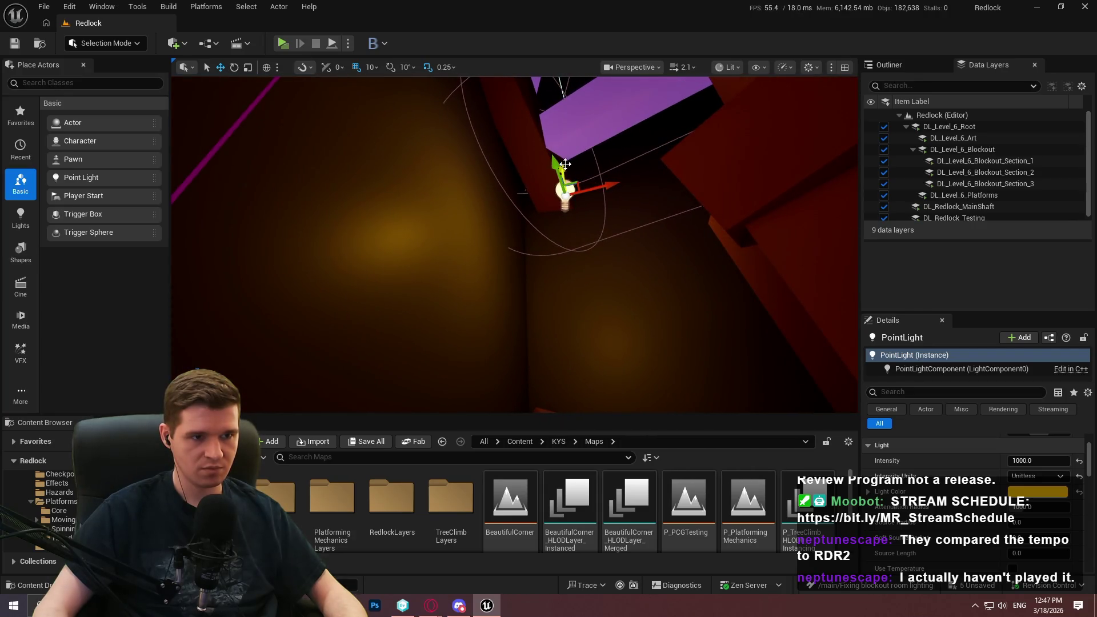
left_click_drag(565, 164, 578, 227)
mouse_move(678, 262)
left_mouse_down()
mouse_move(433, 188)
mouse_move(428, 80)
left_mouse_up()
mouse_move(444, 119)
left_mouse_down()
mouse_move(487, 236)
mouse_move(414, 223)
mouse_move(497, 205)
mouse_move(551, 343)
mouse_move(502, 229)
mouse_move(546, 166)
mouse_move(571, 188)
mouse_move(548, 177)
mouse_move(534, 195)
left_mouse_up()
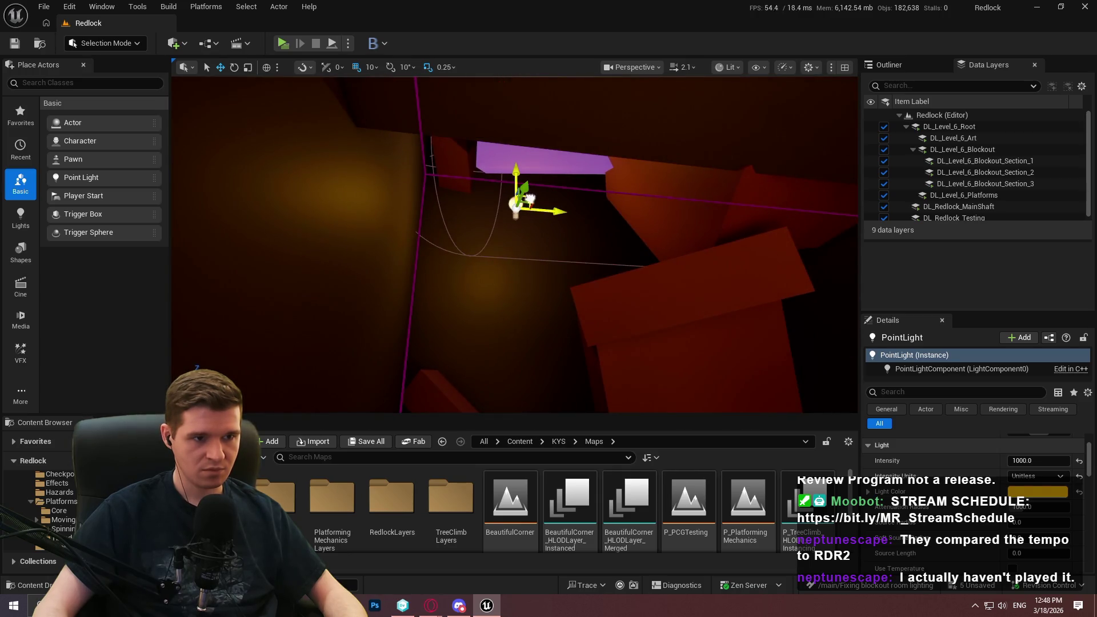
mouse_move(524, 219)
left_mouse_down()
mouse_move(514, 212)
mouse_move(503, 229)
mouse_move(457, 217)
mouse_move(451, 240)
mouse_move(468, 228)
mouse_move(492, 258)
mouse_move(425, 310)
left_mouse_up()
Step: Duplicate it into PointLight2 and PointLight3, positioning each to light the tunnel
mouse_move(461, 276)
left_mouse_down("alt")
mouse_move(461, 123)
mouse_move(410, 102)
mouse_move(435, 210)
left_mouse_up("alt")
mouse_move(404, 270)
left_mouse_down()
mouse_move(468, 257)
mouse_move(415, 170)
left_mouse_up()
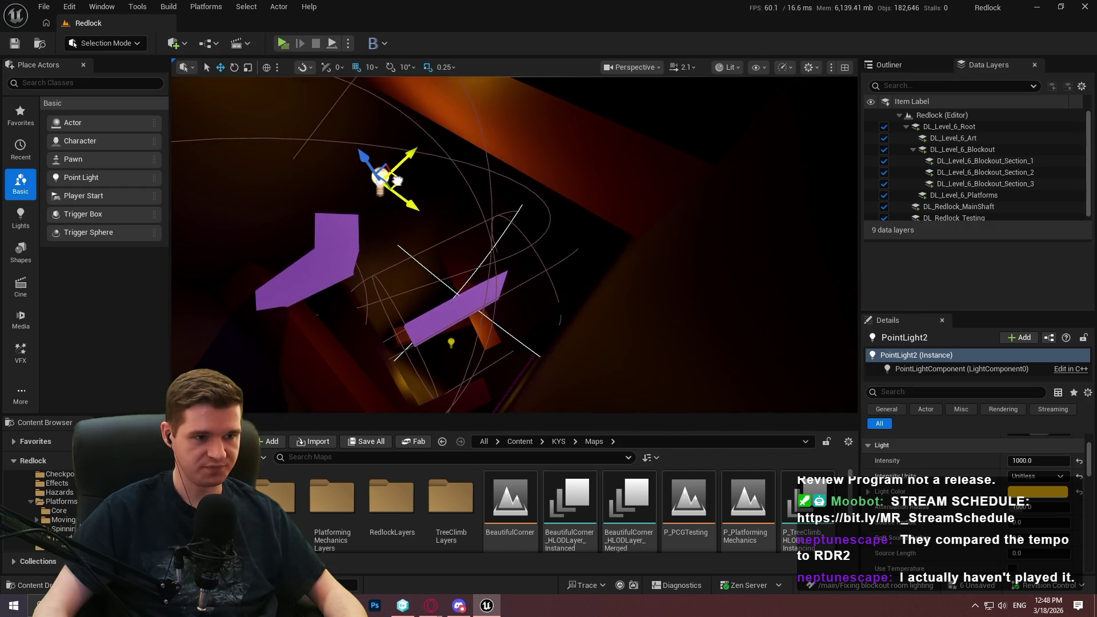
mouse_move(390, 214)
left_mouse_down()
mouse_move(407, 249)
mouse_move(330, 110)
left_mouse_up()
key("f")
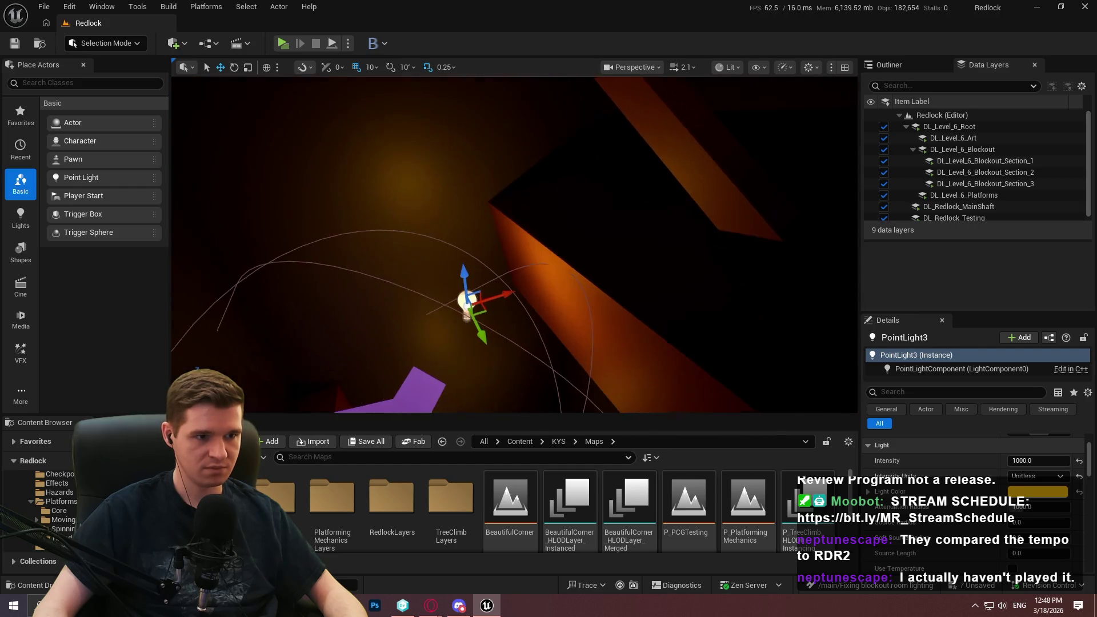
left_click_drag(464, 267, 453, 120)
key("f")
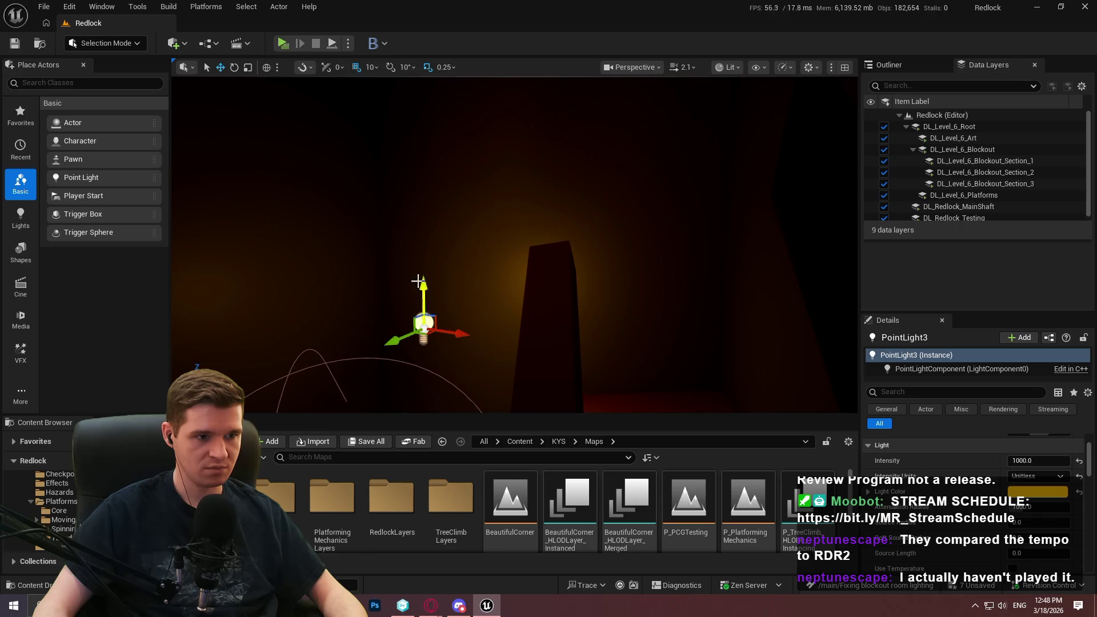
left_click_drag(421, 306, 409, 82)
left_click_drag(416, 174, 415, 174)
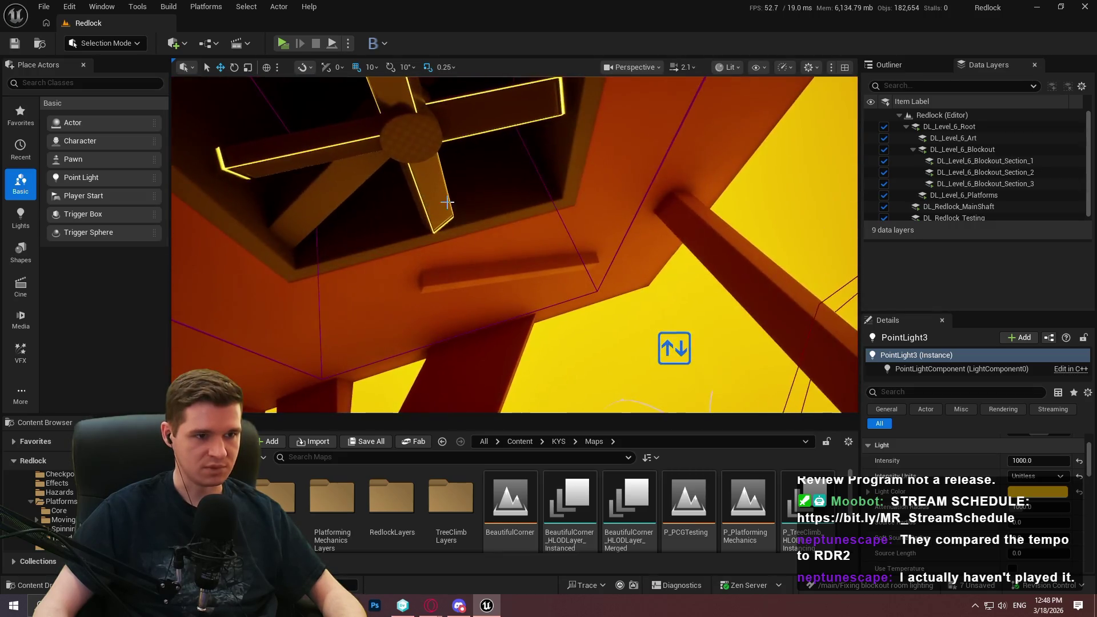
Step: Play From Here beneath the fan full-screen, then stop the session
right_click(481, 181)
left_click(587, 571)
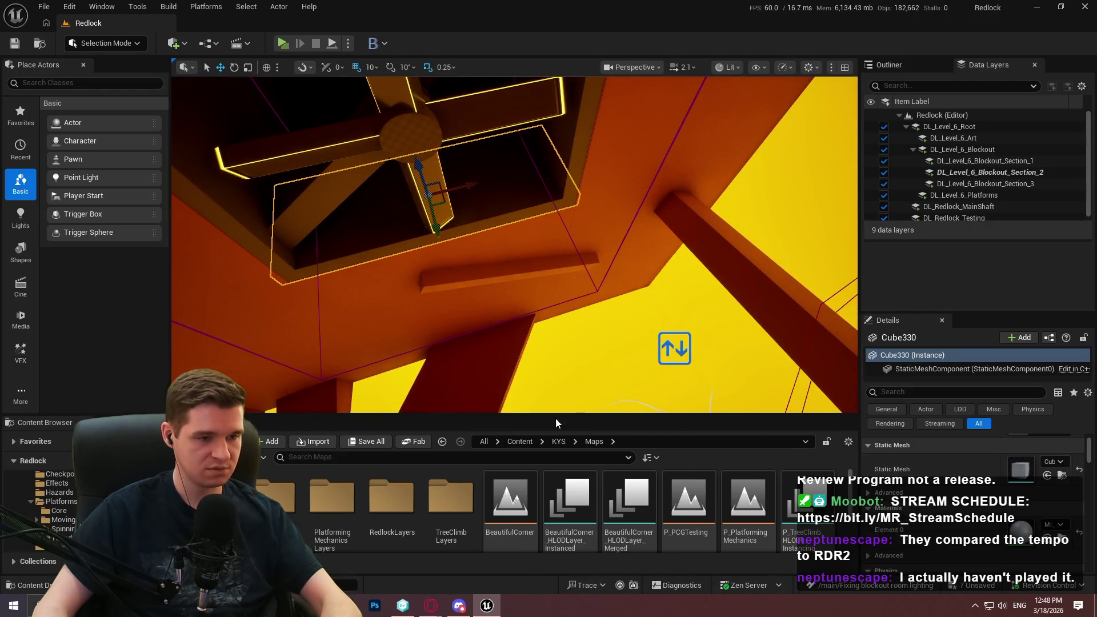
key("F11")
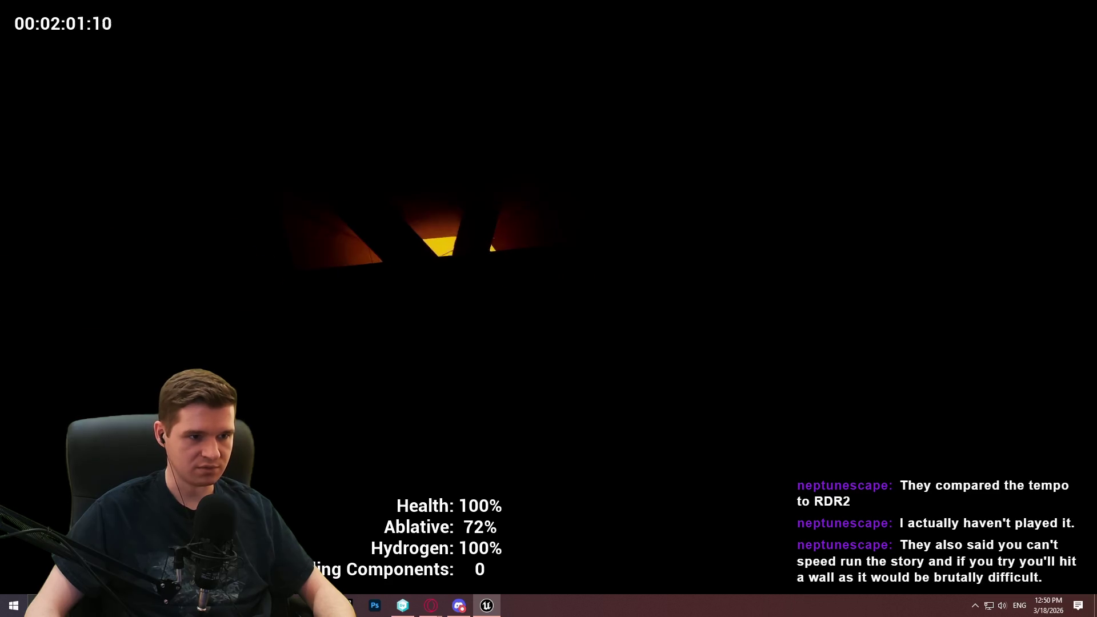
key("Escape")
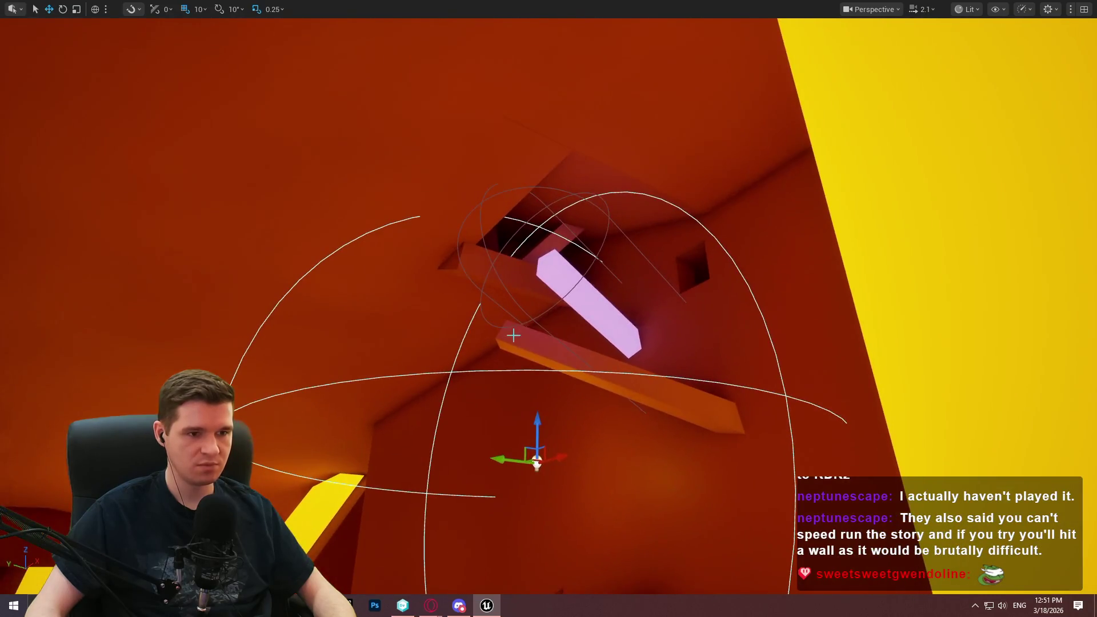
Step: Raise the point light up toward the ceiling opening of the orange room
left_click_drag(540, 417, 552, 212)
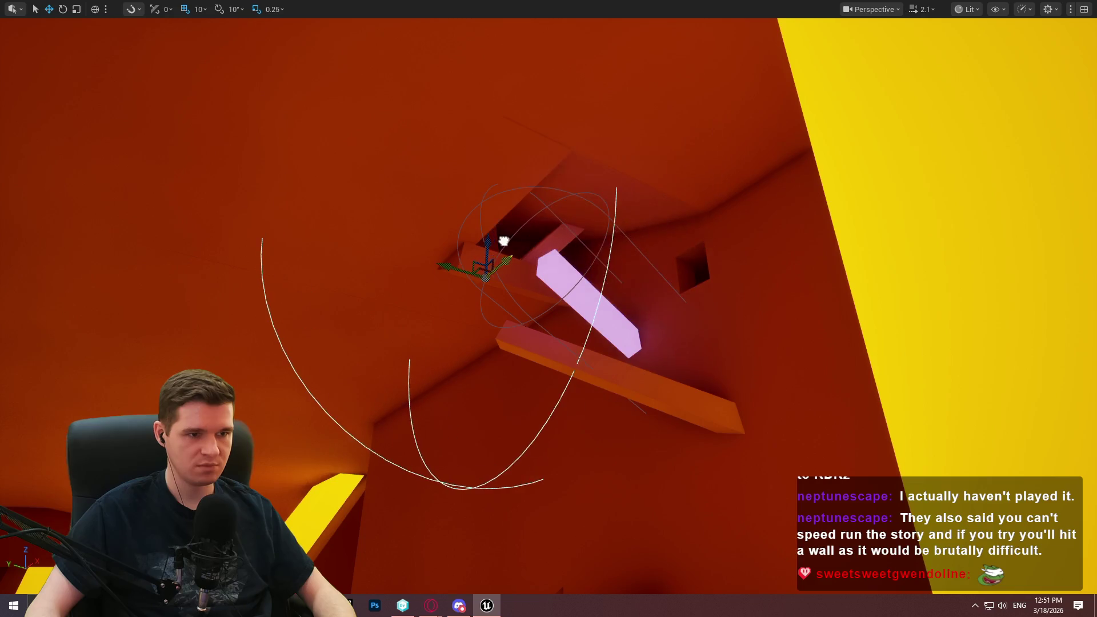
key("f")
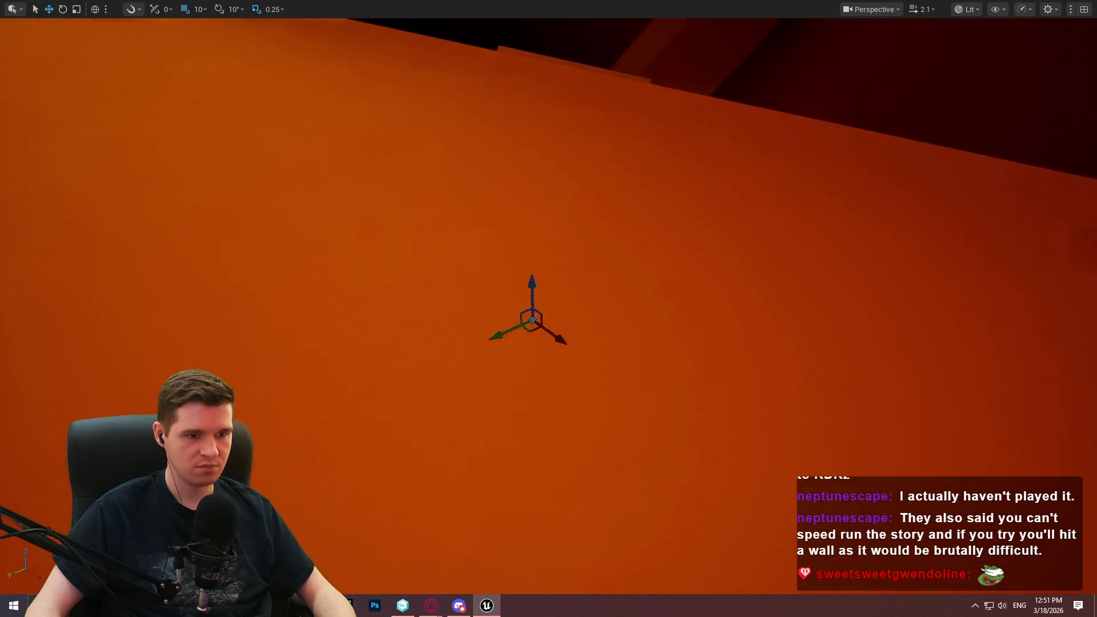
left_click_drag(471, 348, 507, 92)
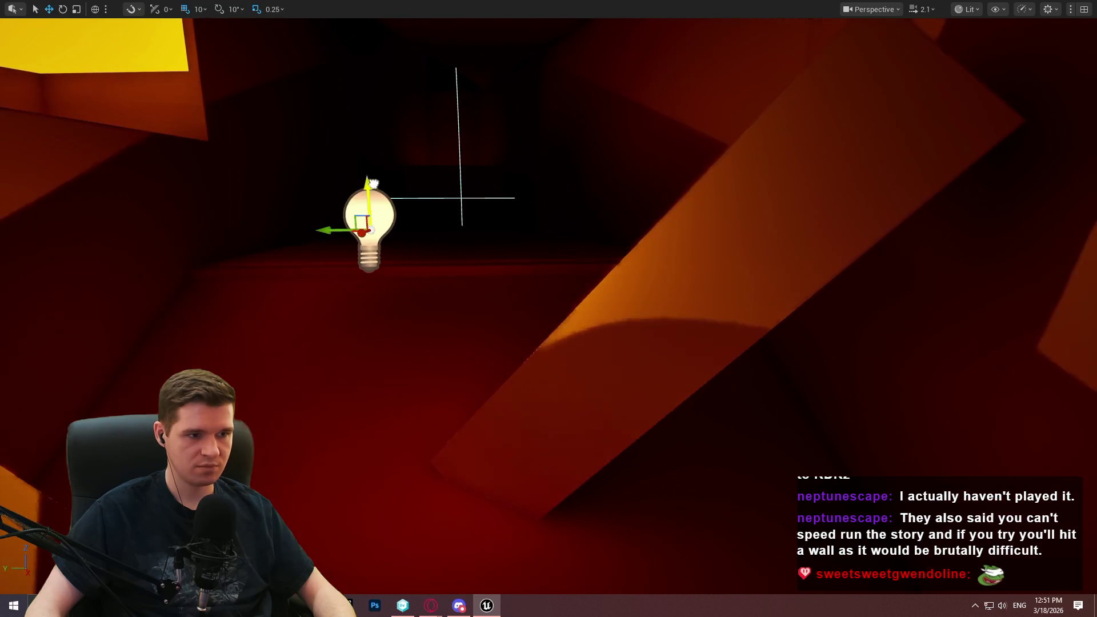
mouse_move(365, 241)
left_mouse_down()
mouse_move(411, 211)
mouse_move(400, 183)
mouse_move(404, 286)
mouse_move(368, 350)
mouse_move(348, 331)
mouse_move(334, 366)
mouse_move(318, 354)
left_mouse_up()
Step: Reframe the view on the point light and lower it toward the floor
left_click_drag(413, 336, 413, 336)
scroll(413, 337, "down", 2)
scroll(413, 336, "down", 1)
left_click_drag(405, 230, 405, 230)
left_click_drag(512, 143, 511, 157)
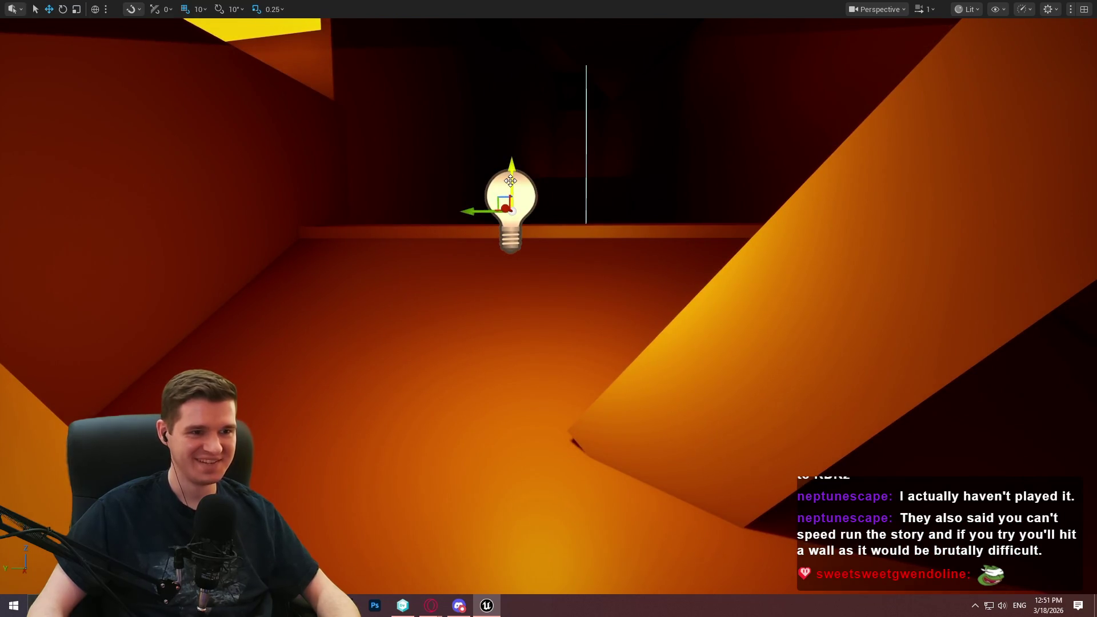
Step: Delete and restore the point light, then slide it sideways and raise it slightly
key("Delete")
left_click_drag(424, 141, 424, 142)
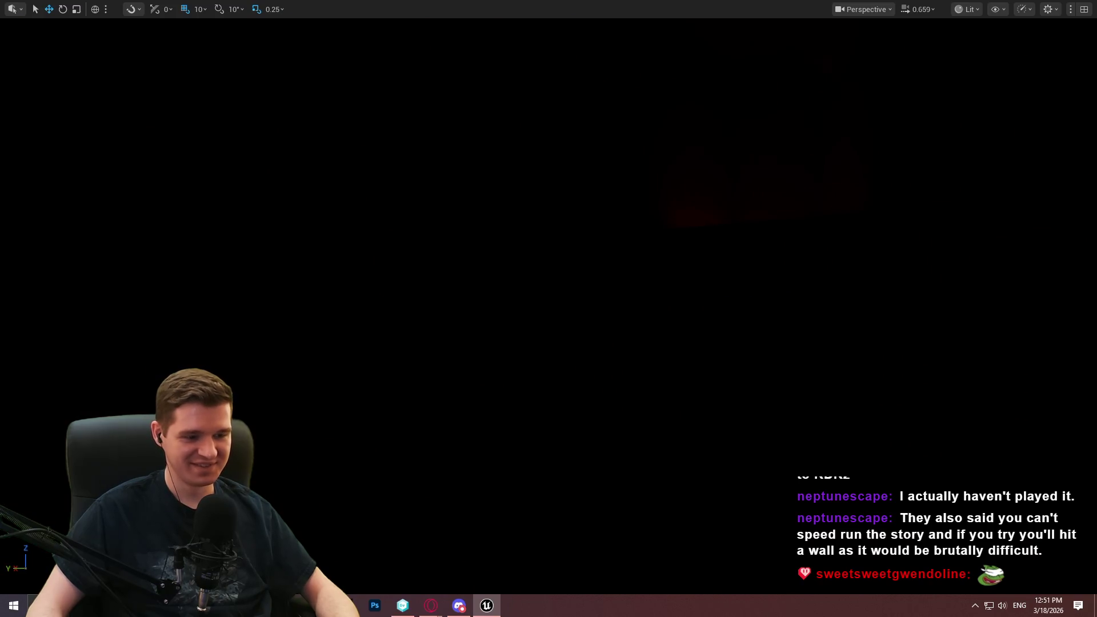
key("ctrl+z")
left_click_drag(424, 142, 424, 142)
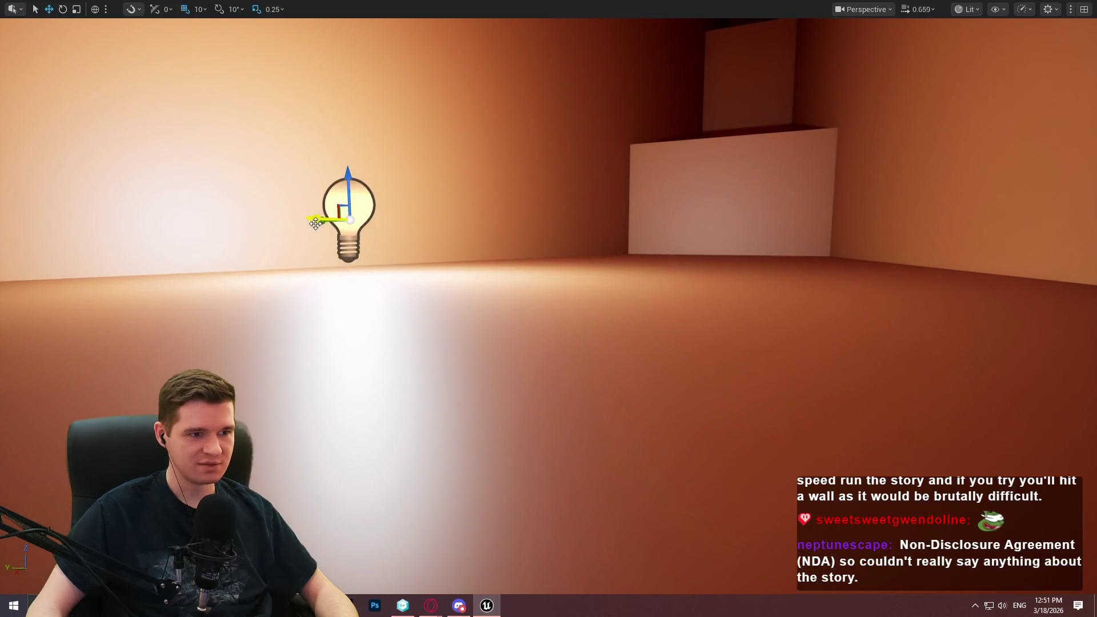
left_click_drag(328, 225, 444, 240)
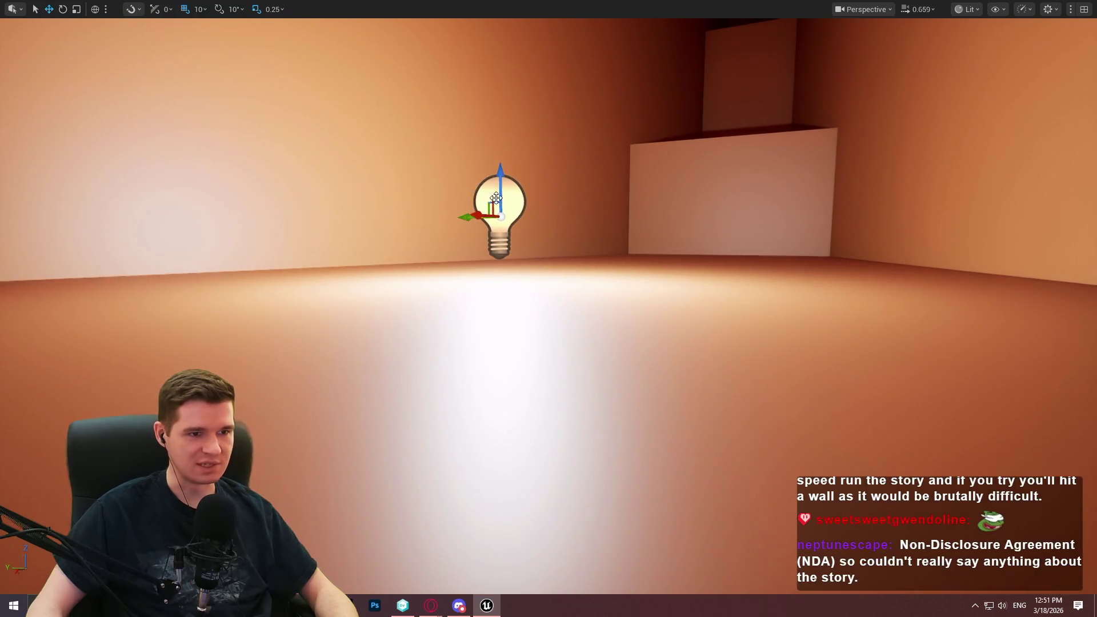
left_click_drag(498, 184, 498, 134)
Step: Fly toward the corridor and select the slanted purple pillar
left_click_drag(786, 234, 786, 234)
left_click(710, 353)
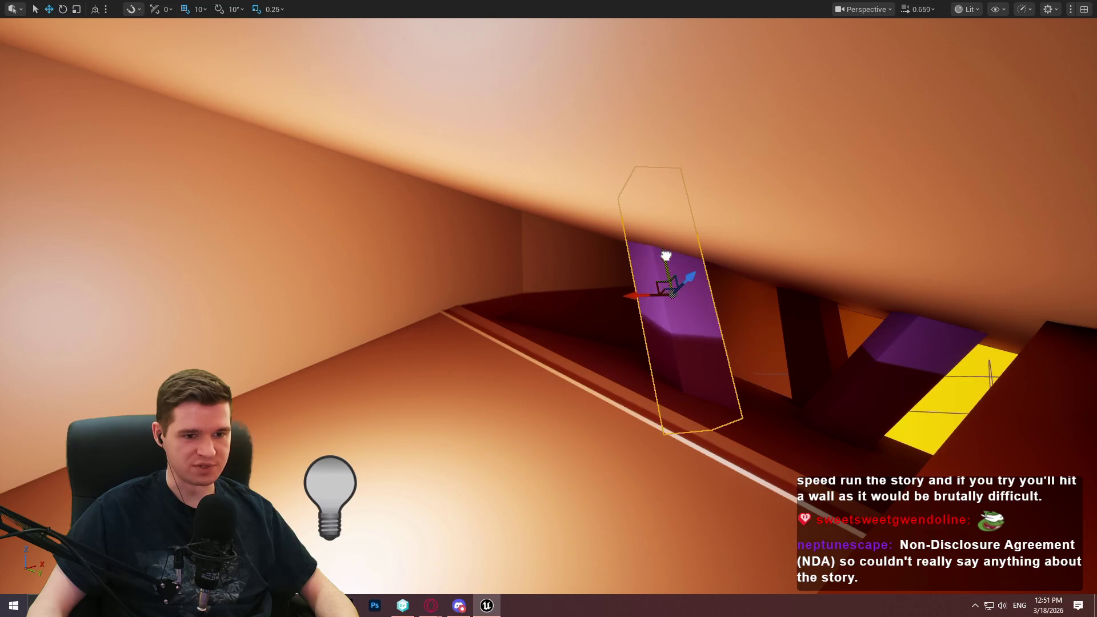
left_click_drag(665, 255, 666, 255)
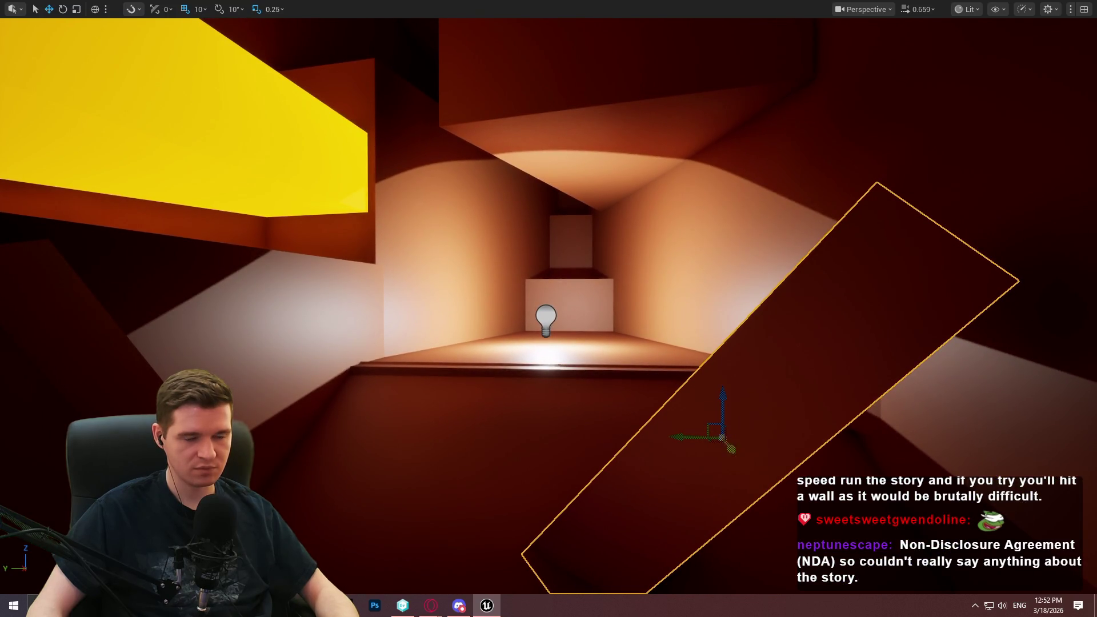
Step: Move the pink slab deeper into the corridor, stretch it to the ceiling, and raise it slightly
left_click_drag(724, 441, 658, 314)
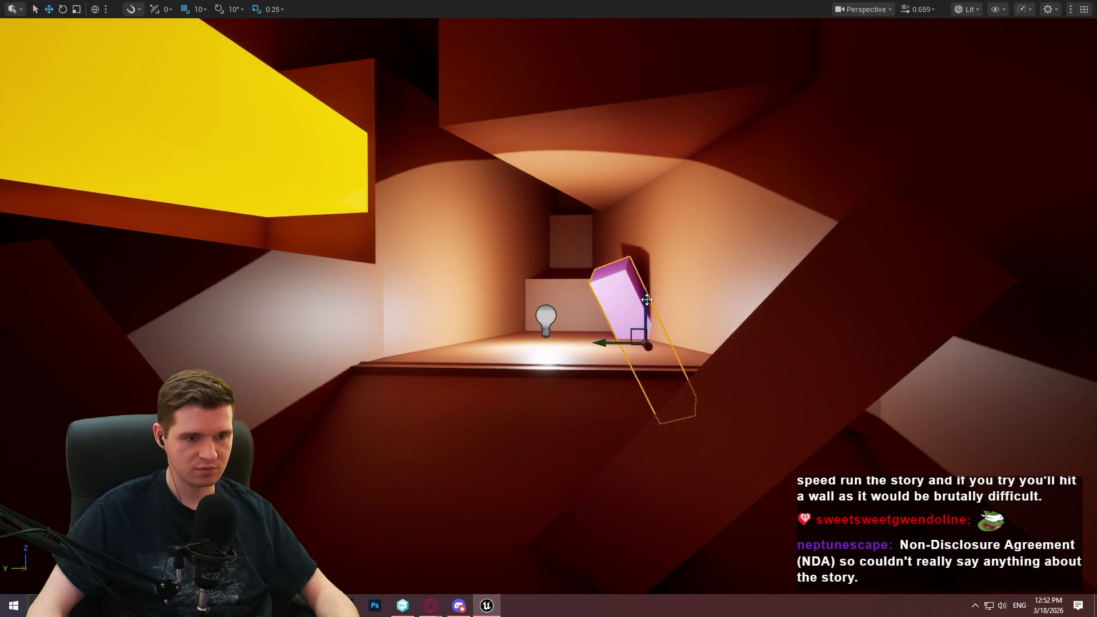
scroll(593, 336, "up", 6)
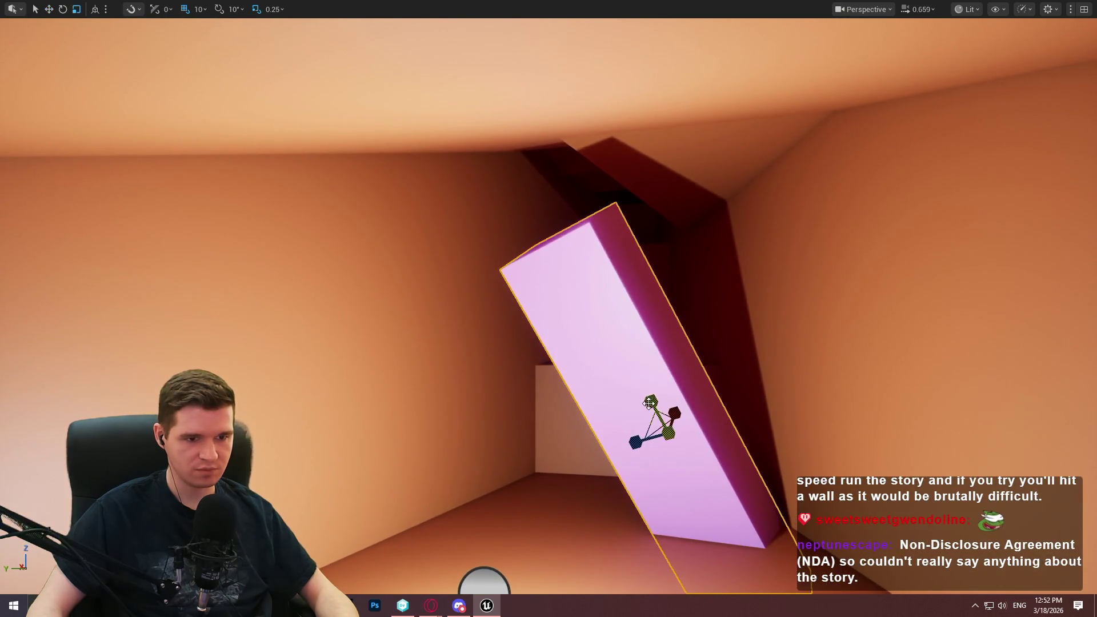
left_click_drag(649, 404, 629, 365)
mouse_move(668, 402)
left_mouse_down()
mouse_move(669, 220)
mouse_move(856, 229)
mouse_move(605, 223)
mouse_move(685, 222)
mouse_move(640, 223)
mouse_move(674, 229)
mouse_move(598, 351)
mouse_move(600, 392)
mouse_move(600, 354)
left_mouse_up()
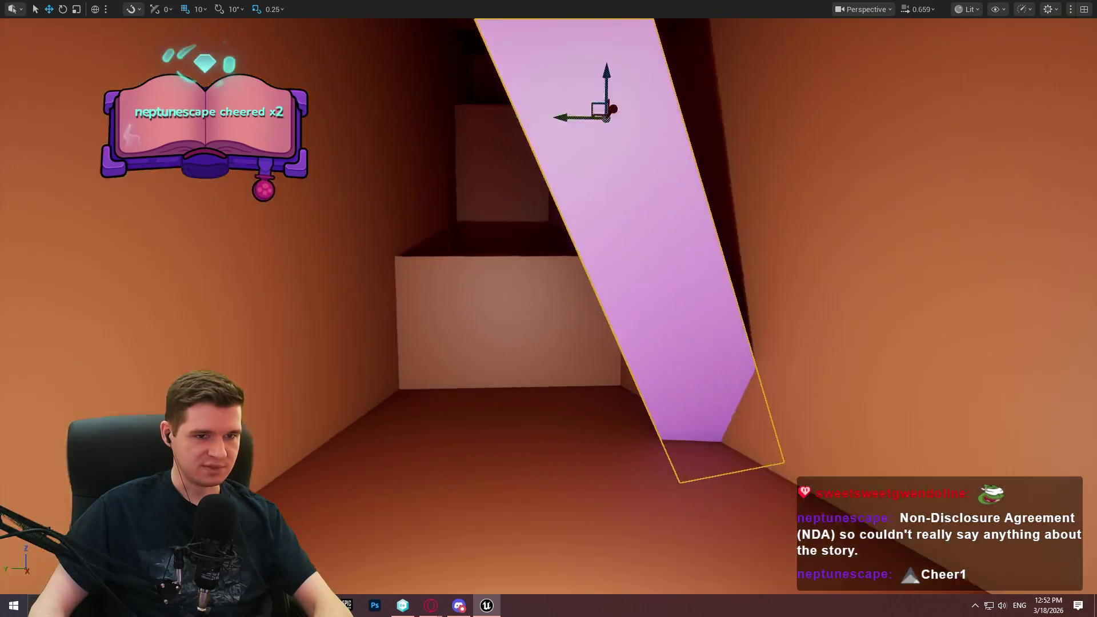
key("F11")
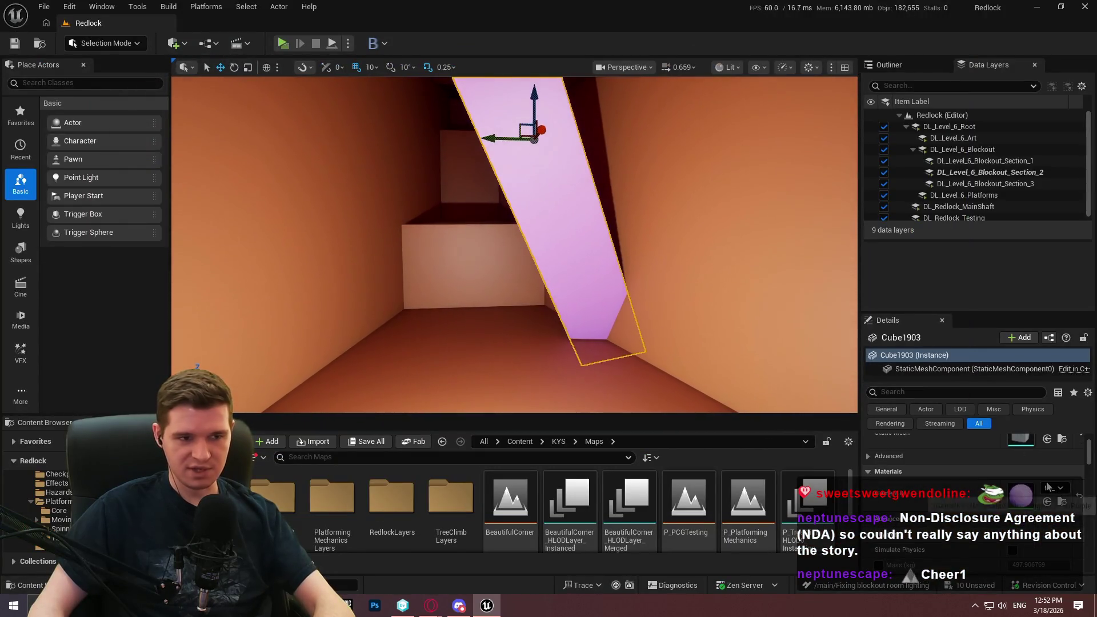
Step: Give the slab the MI_ProtoPurpleGlowing material and delete the nearby point light
left_click(1050, 489)
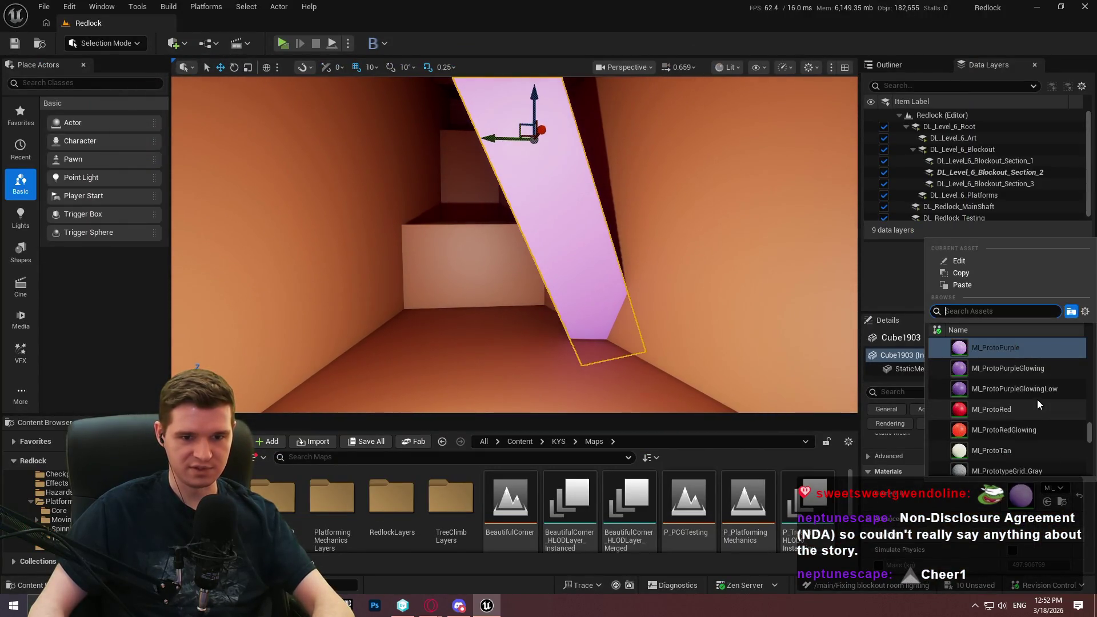
left_click(1022, 372)
left_click_drag(565, 285, 565, 343)
key("Delete")
Step: Reselect the glowing slab and nudge it slightly sideways along Y
mouse_move(576, 289)
left_mouse_down()
mouse_move(640, 269)
mouse_move(571, 268)
left_mouse_up()
left_click(585, 229)
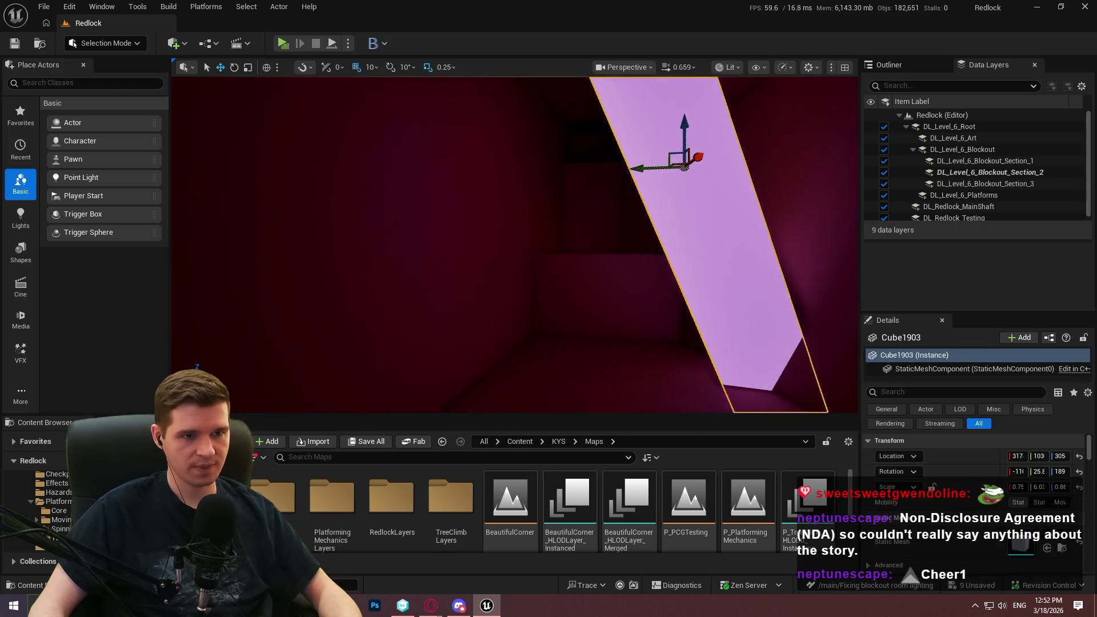
mouse_move(662, 168)
left_mouse_down()
mouse_move(759, 191)
mouse_move(572, 229)
mouse_move(503, 263)
left_mouse_up()
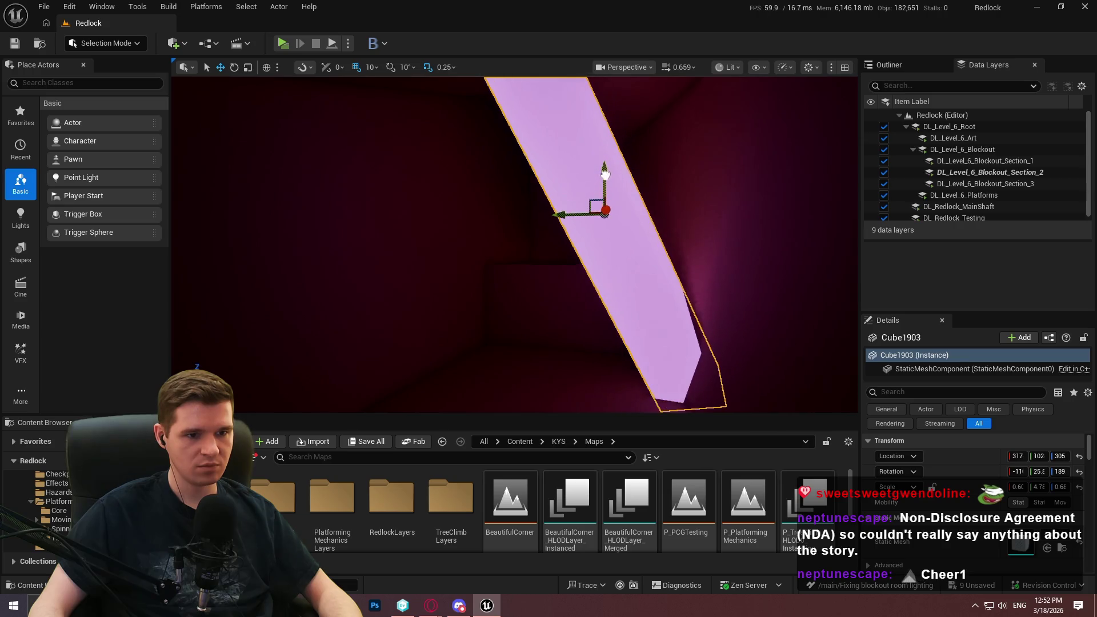
mouse_move(503, 263)
left_mouse_down()
mouse_move(457, 285)
mouse_move(594, 228)
mouse_move(533, 337)
left_mouse_up()
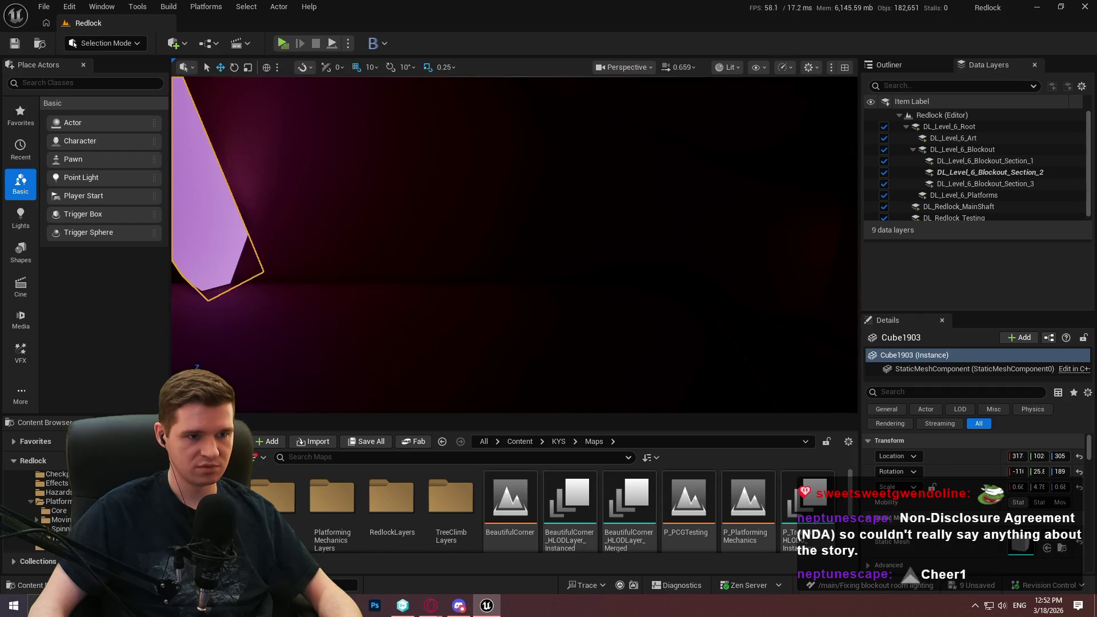
right_click(534, 338)
left_click(569, 206)
key("alt+p")
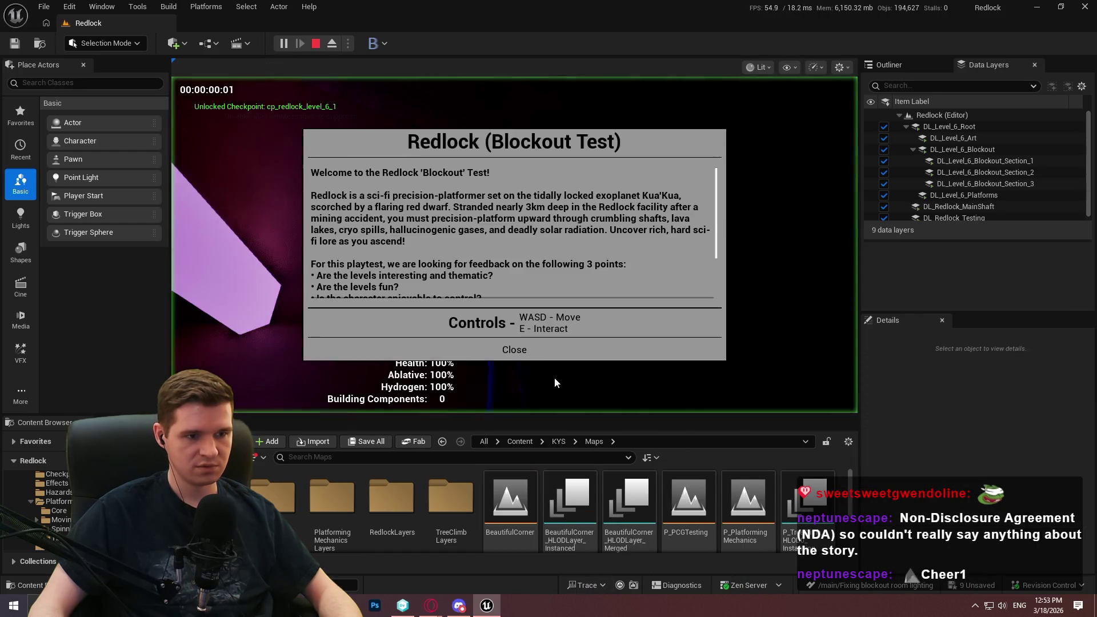
left_click(514, 348)
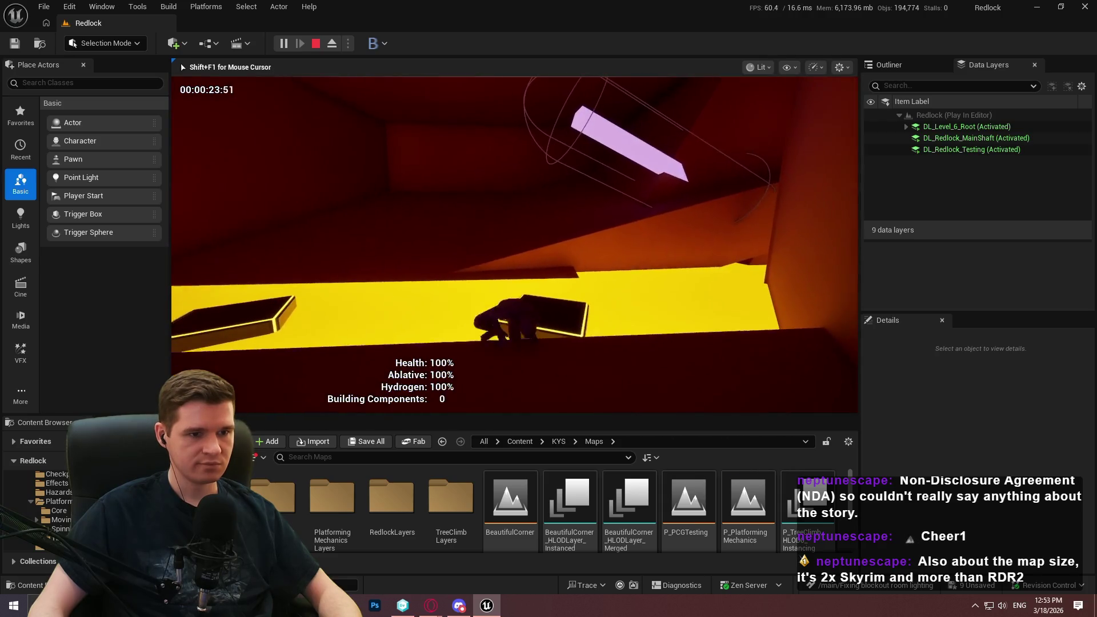
key("Escape")
left_click_drag(587, 272, 549, 270)
left_click_drag(656, 319, 736, 429)
Step: Drag BP_Hazard_Capsule from KYS > Blueprints > Hazards into the viewport beside the pink strip
left_click(558, 441)
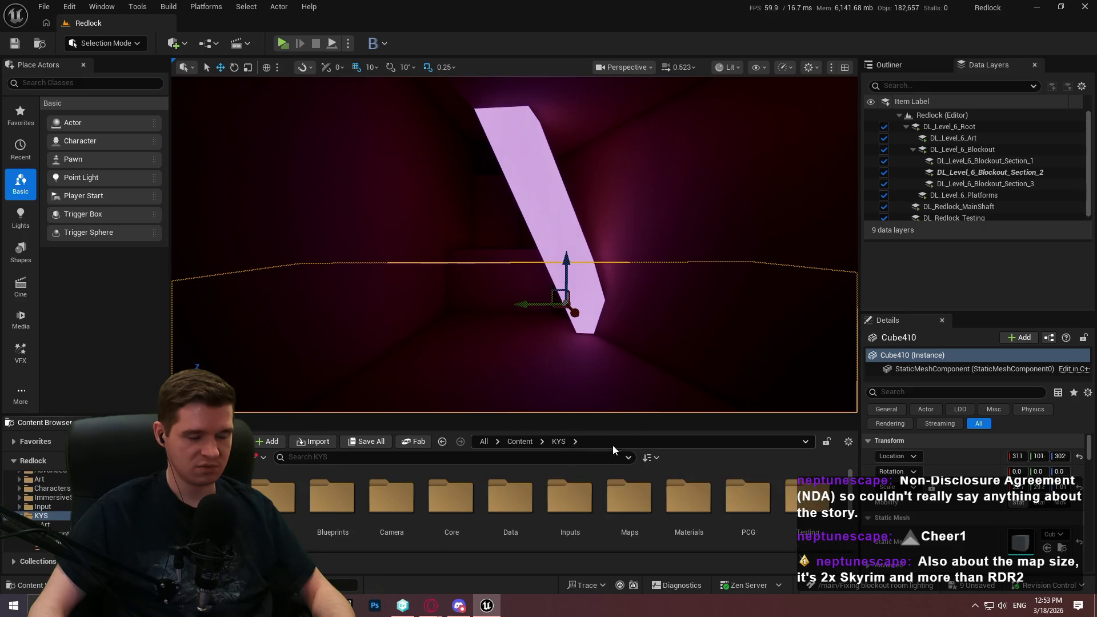
double_click(508, 502)
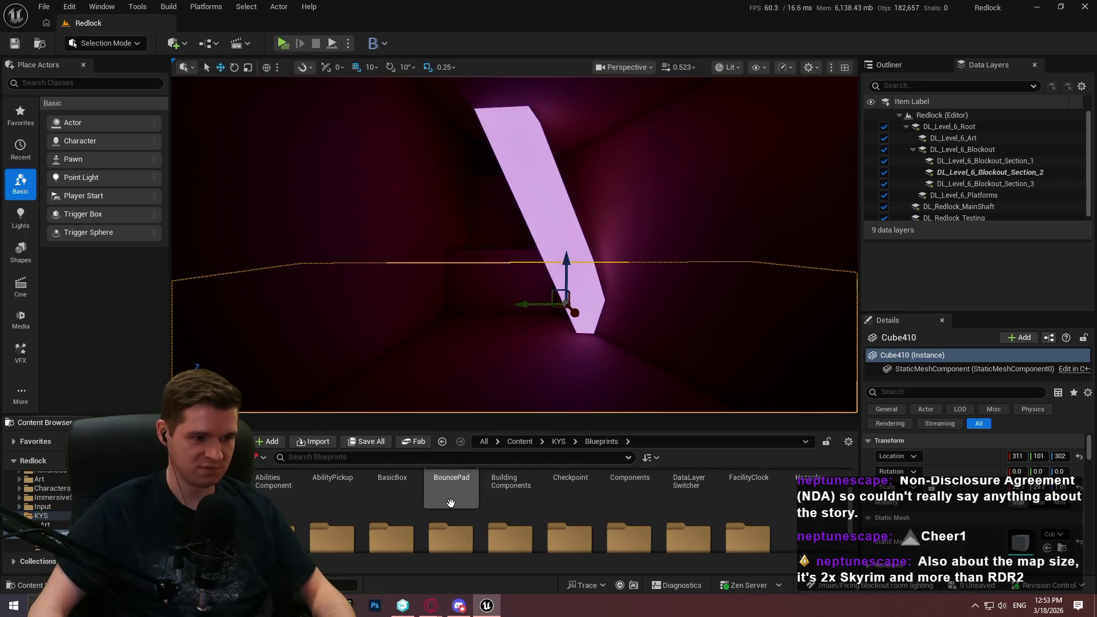
scroll(558, 515, "down", 1)
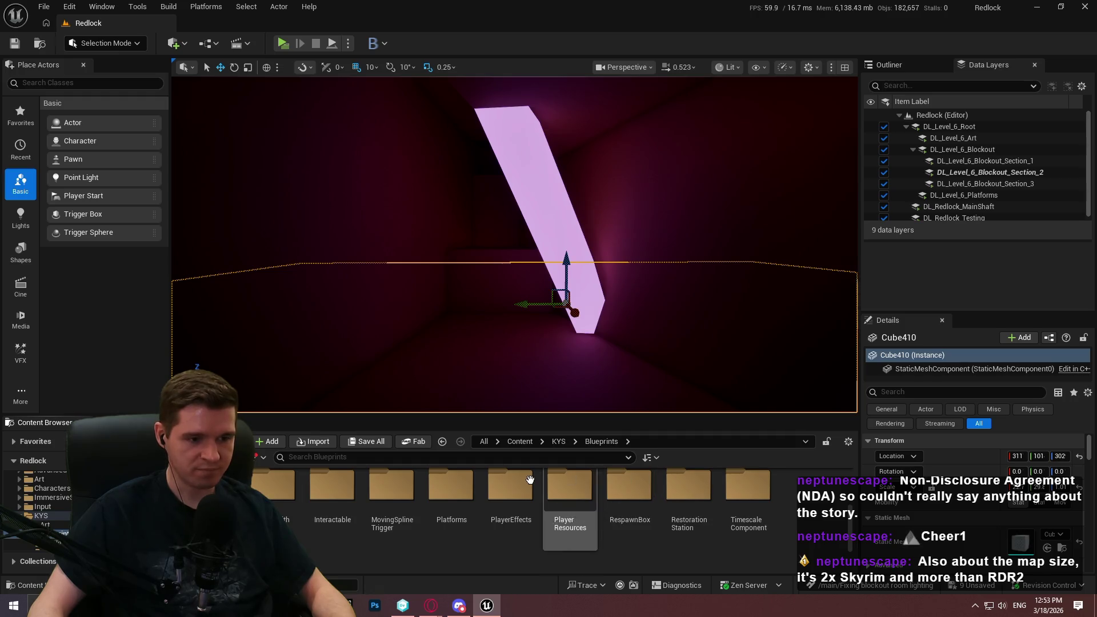
scroll(572, 514, "up", 2)
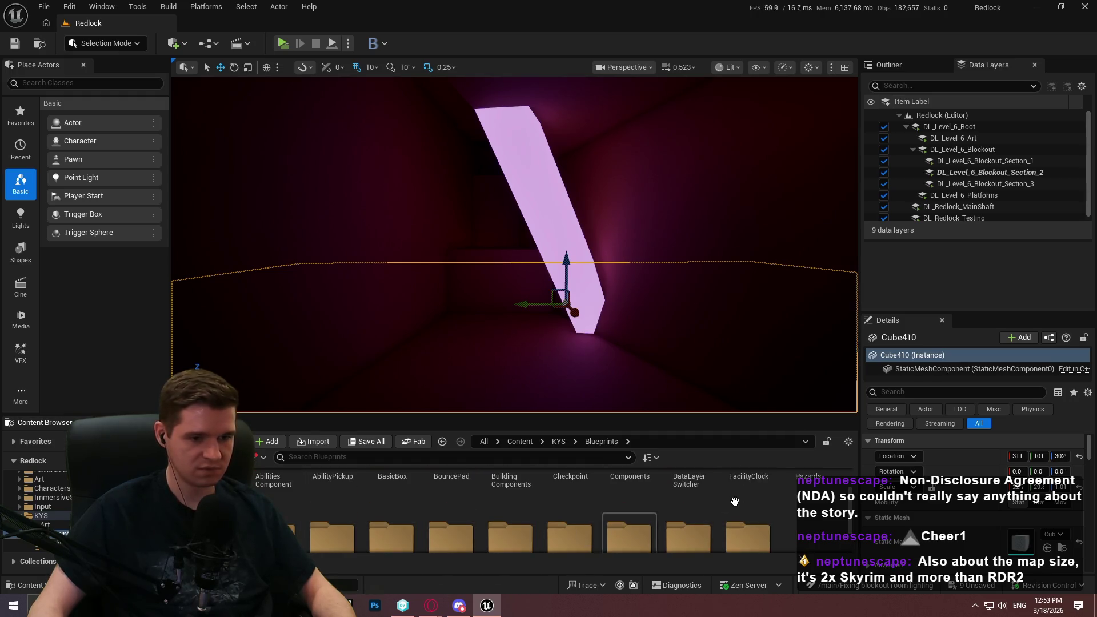
double_click(818, 513)
mouse_move(332, 496)
left_mouse_down()
mouse_move(560, 320)
mouse_move(532, 354)
left_mouse_up()
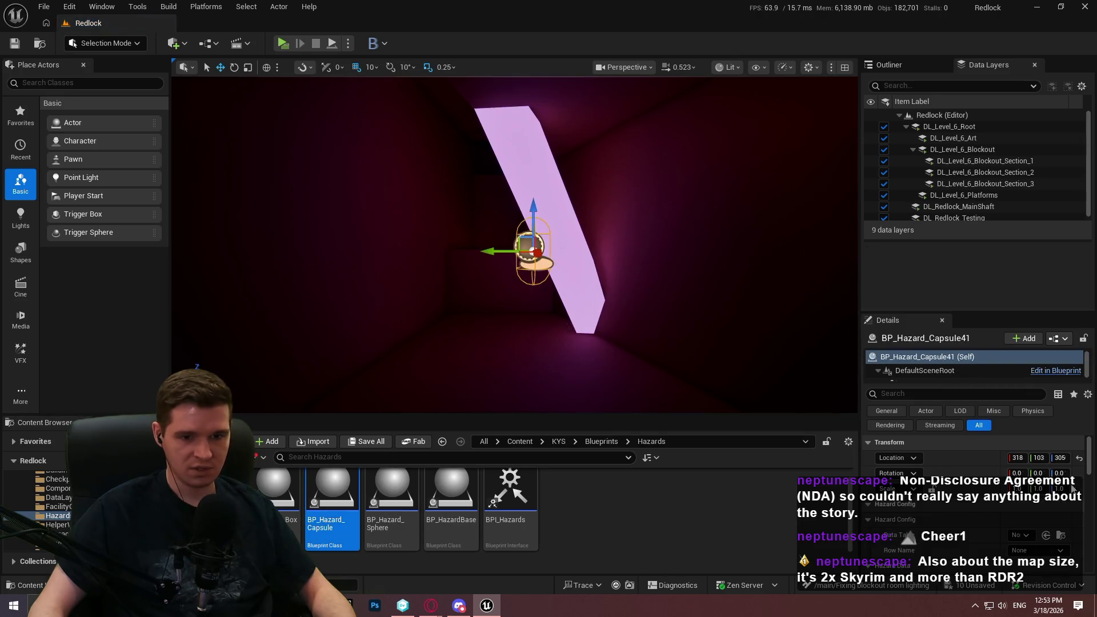
Step: Set the capsule's hazard data table and the haz_radioactive_mineral_half row
scroll(971, 457, "down", 1)
left_click(1022, 498)
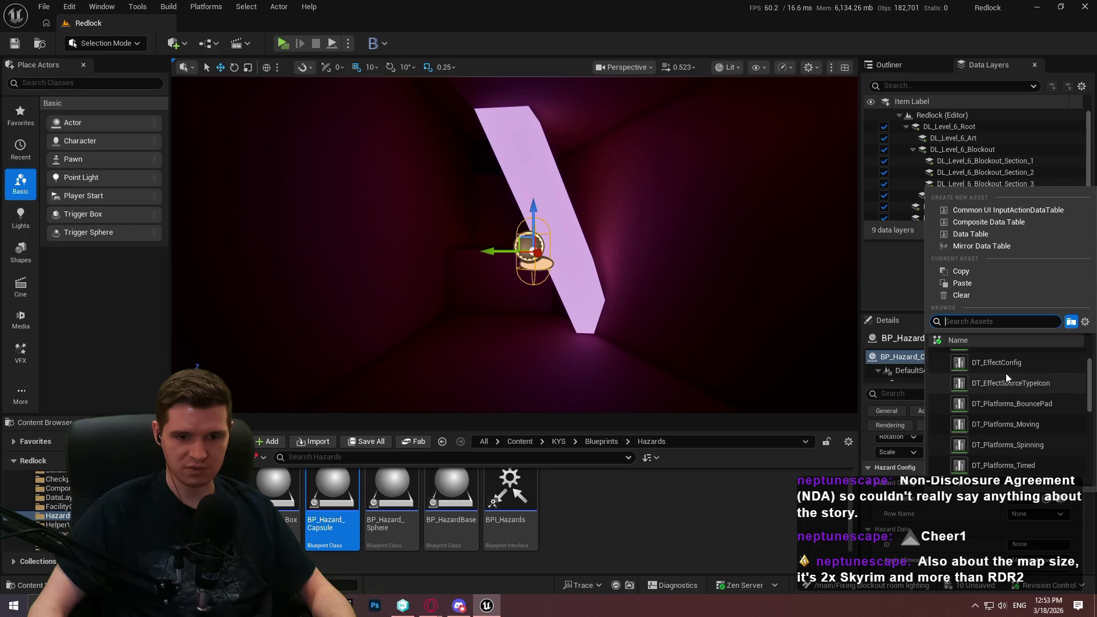
left_click(1007, 378)
left_click(1031, 517)
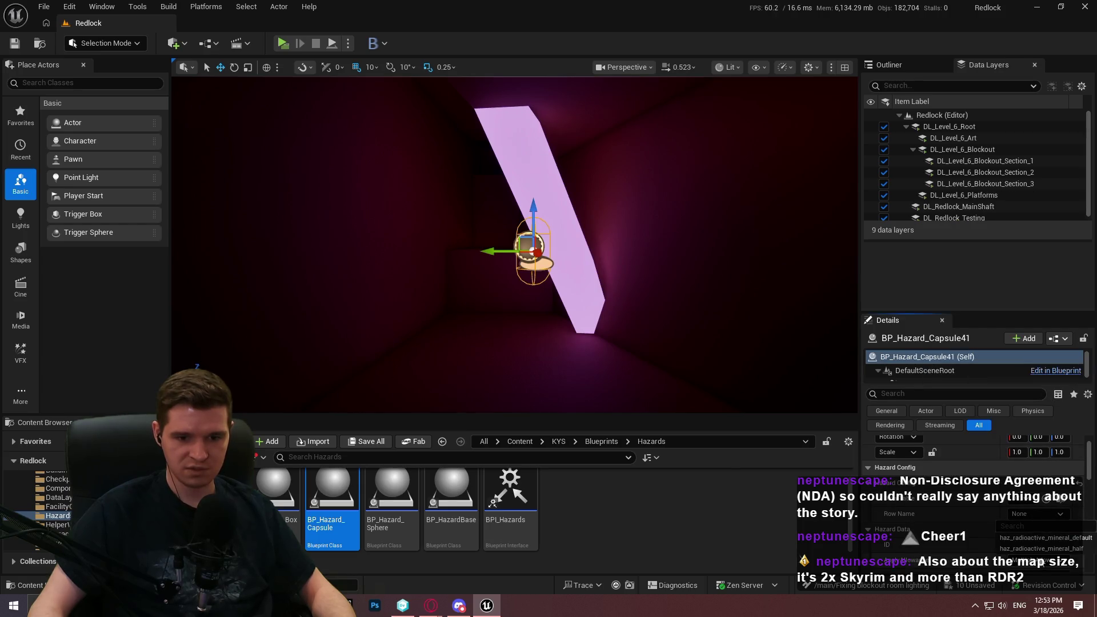
left_click(1035, 550)
scroll(999, 507, "down", 5)
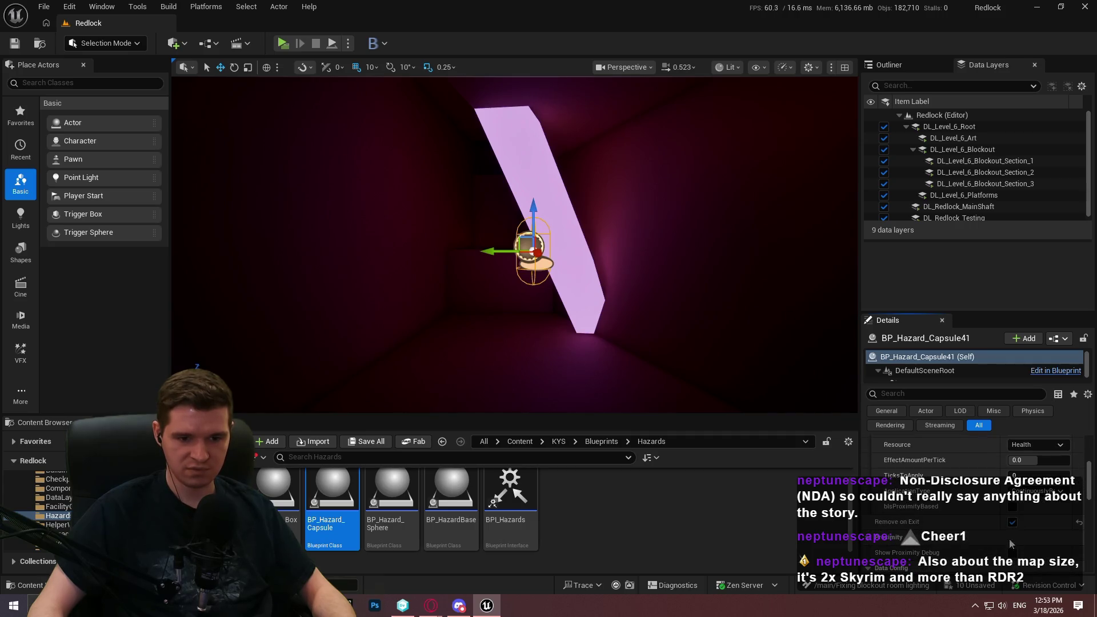
left_click_drag(531, 188, 531, 198)
scroll(964, 469, "up", 6)
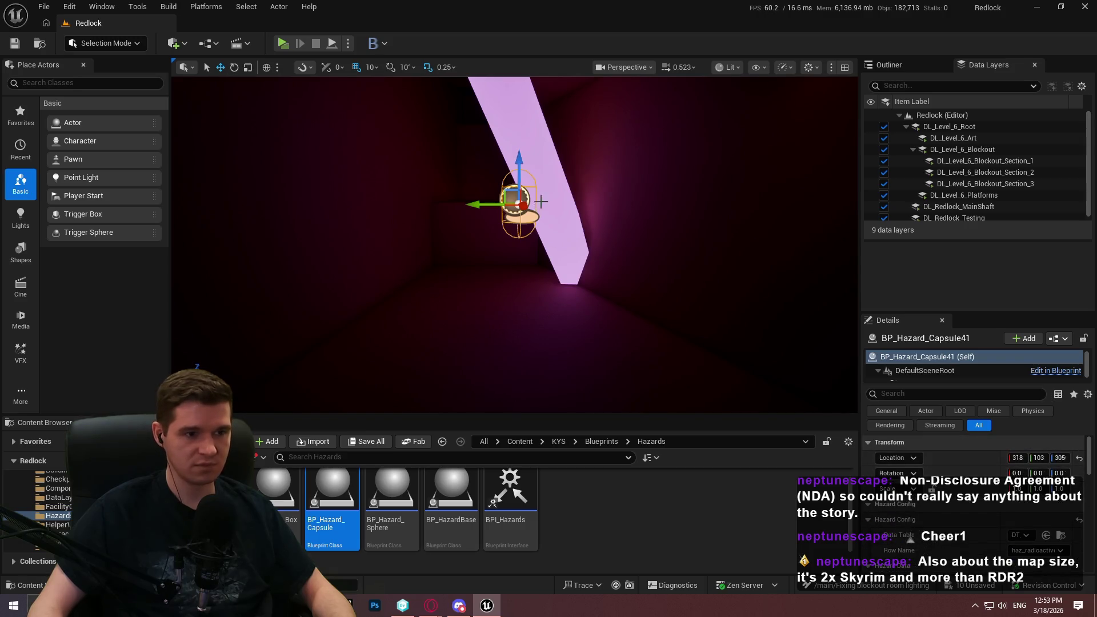
left_click(571, 246)
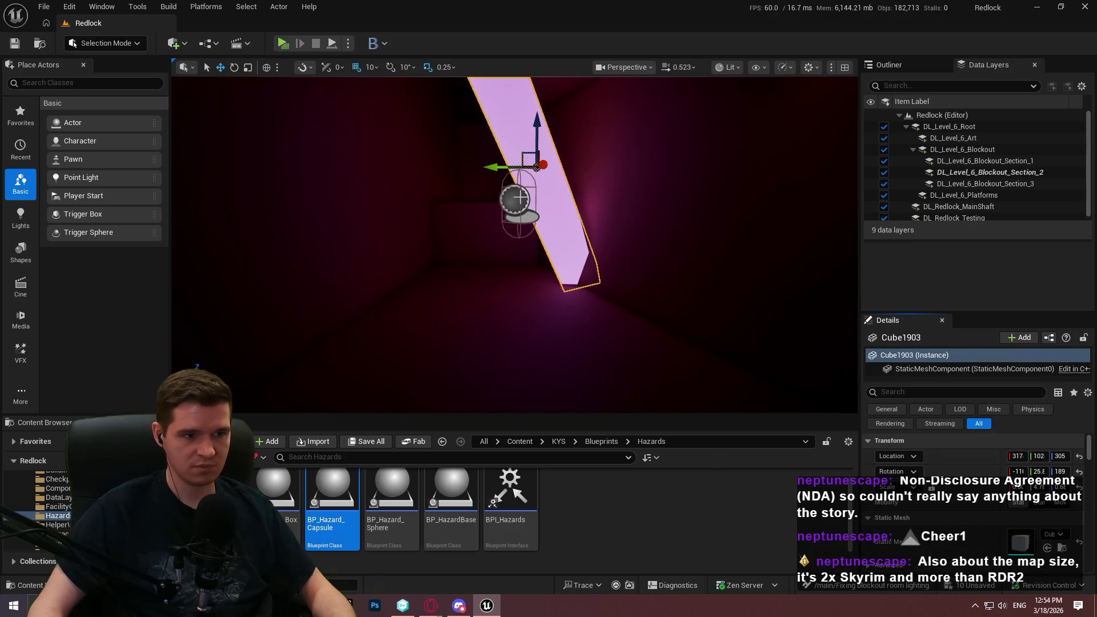
Step: Reselect the hazard capsule and paste the pink strip's rotation onto it
key("ctrl+z")
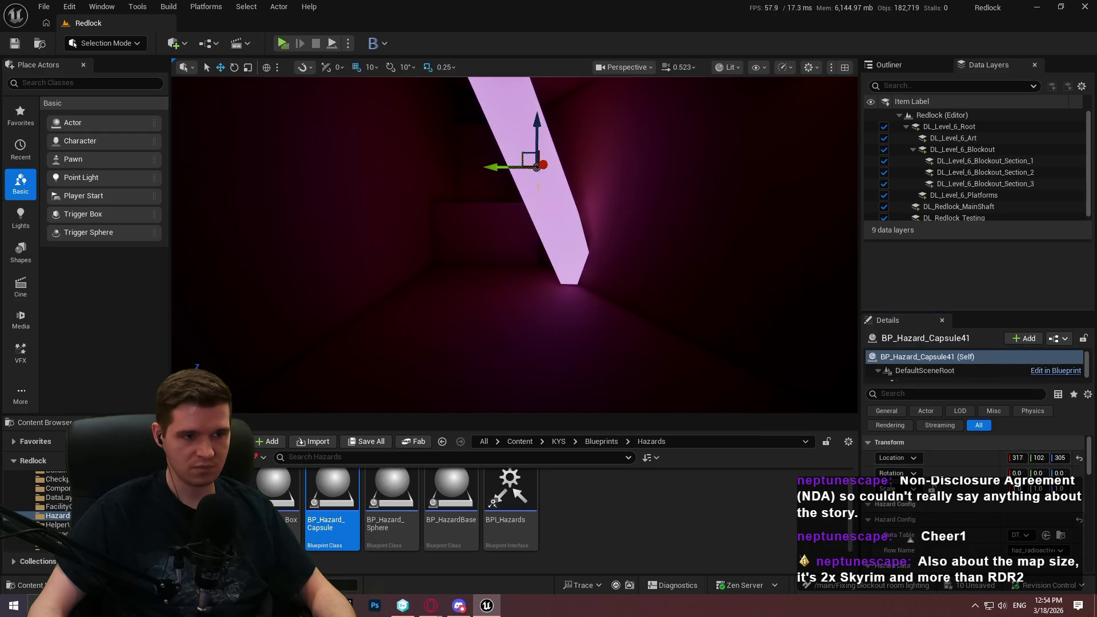
key("ctrl+y")
key("w")
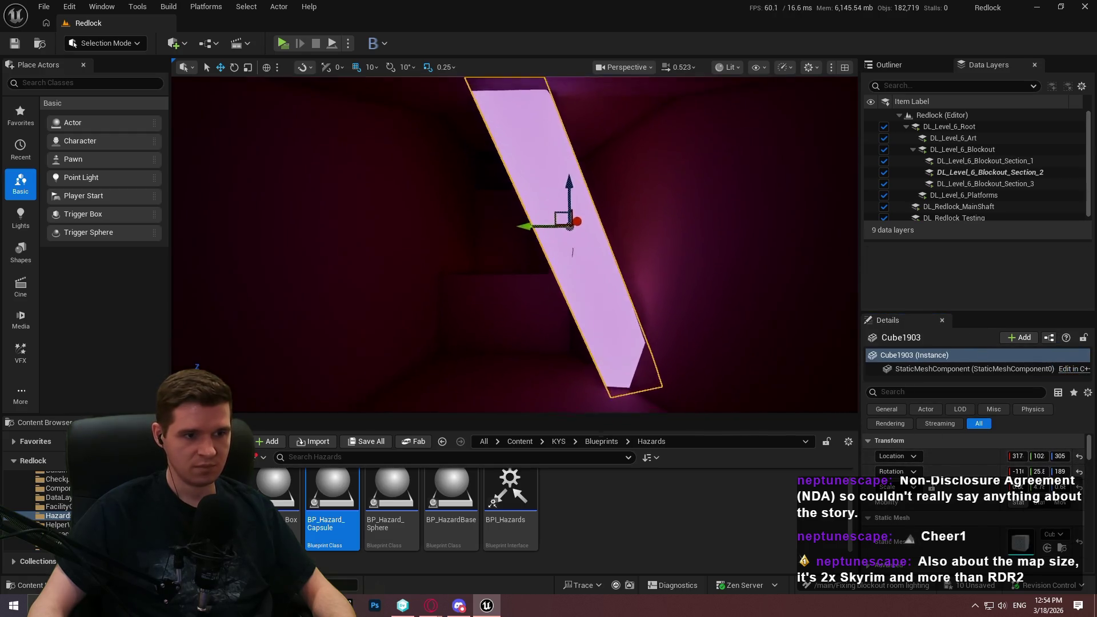
key("w")
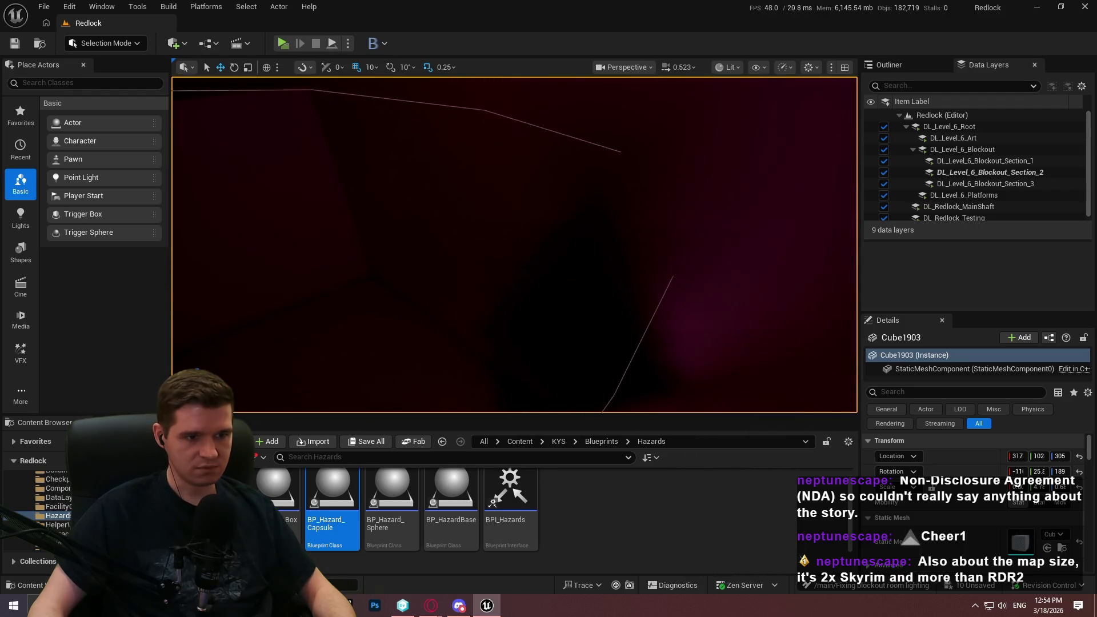
left_click(507, 364)
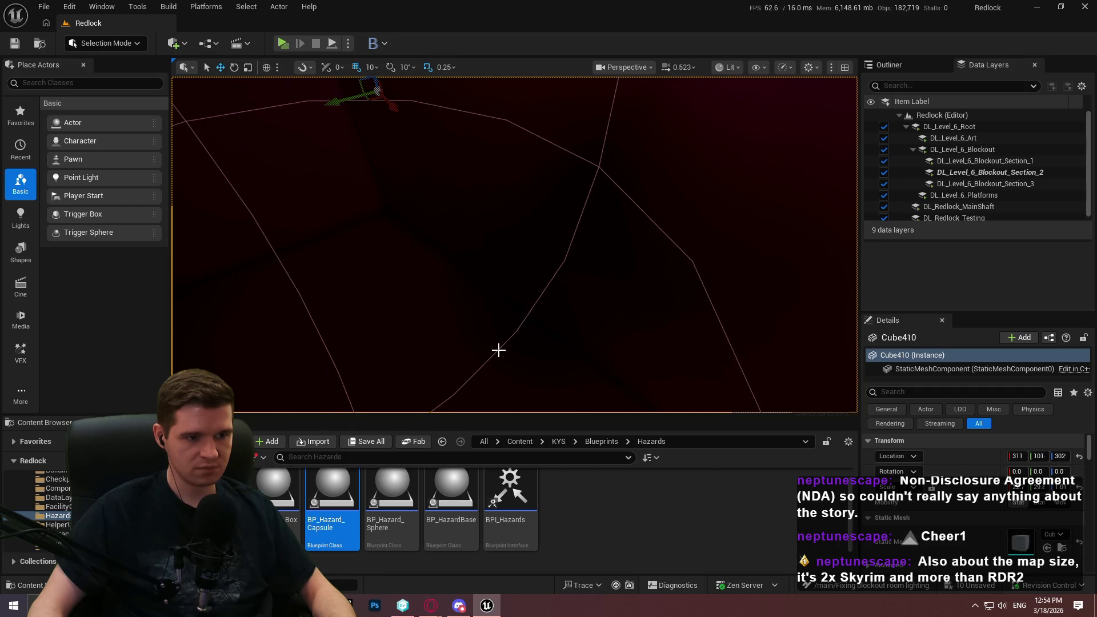
left_click(503, 342)
key("f")
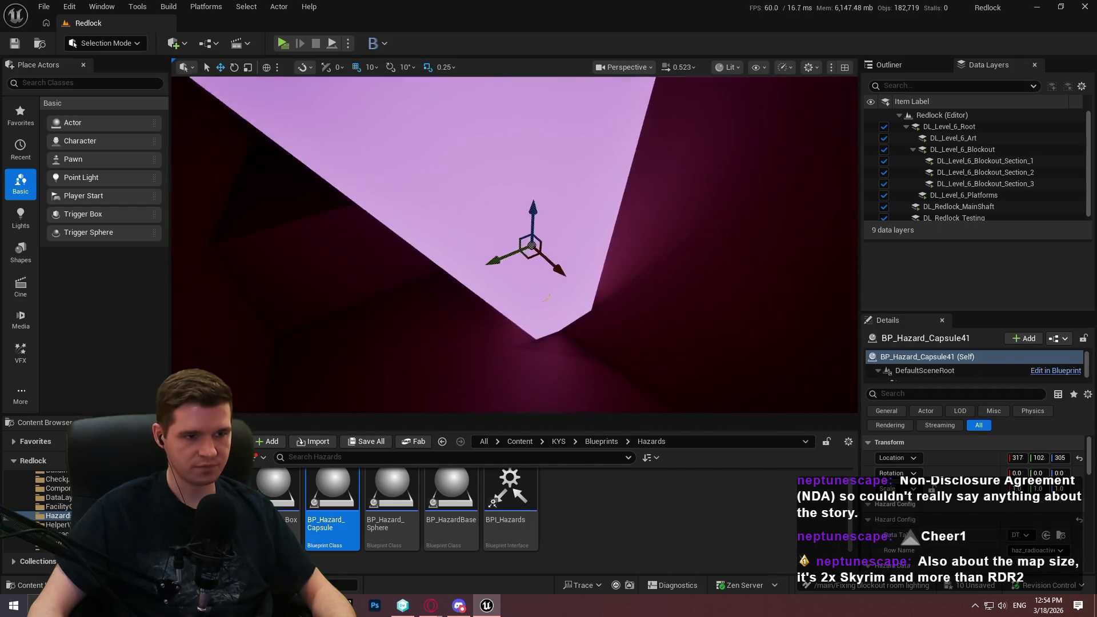
left_click(964, 474, "shift")
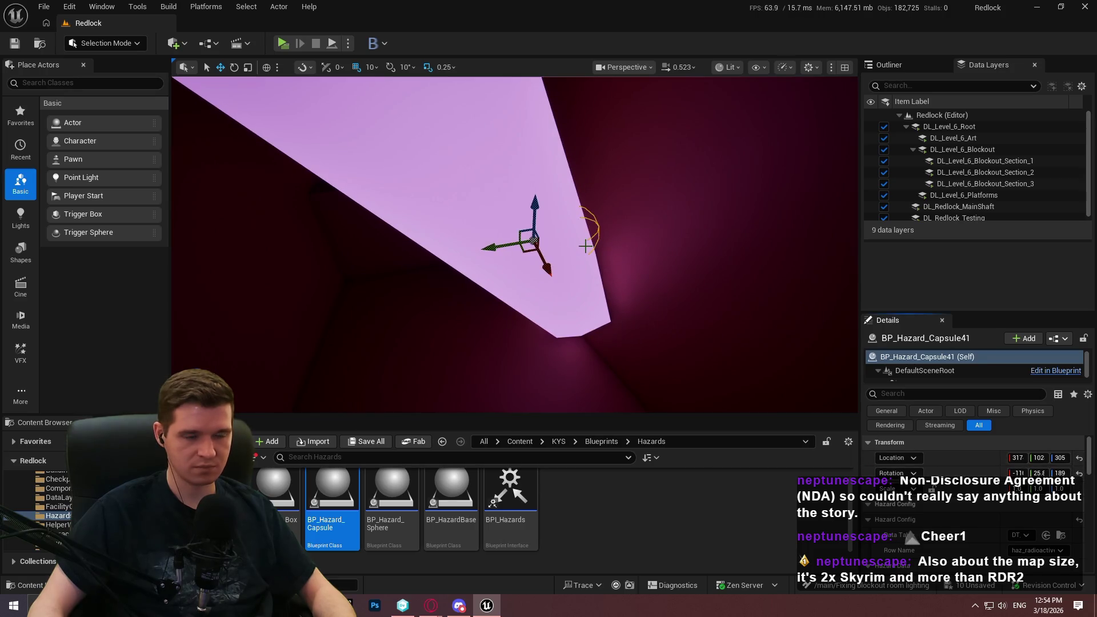
Step: Rotate the capsule 90 degrees and scale it up to about 10
key("e")
left_click_drag(535, 184, 473, 217)
key("ctrl+z")
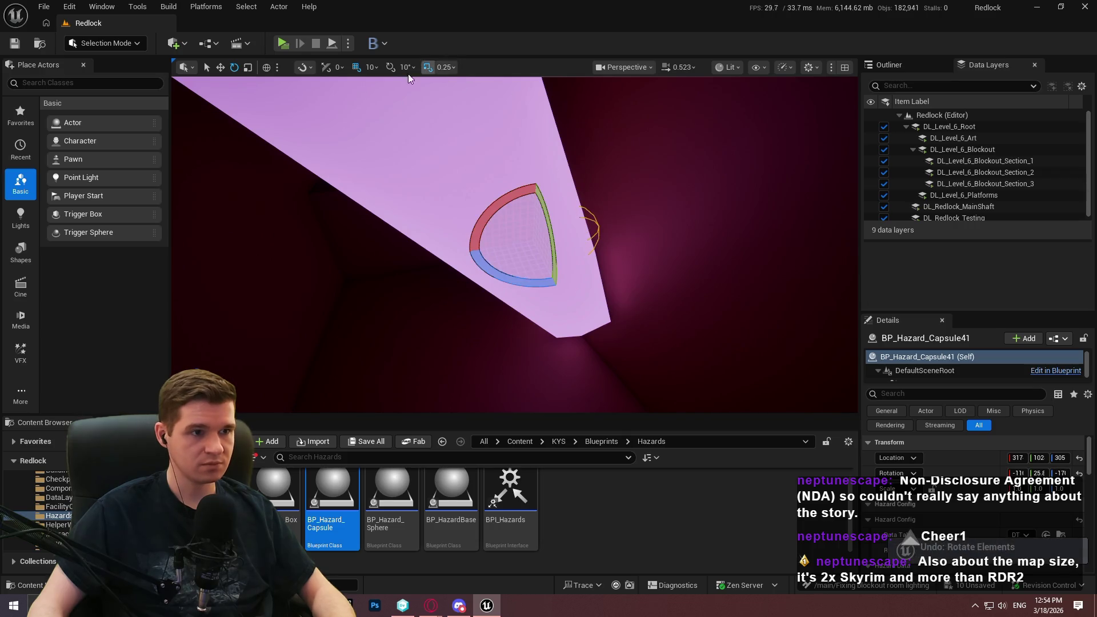
left_click_drag(520, 190, 455, 252)
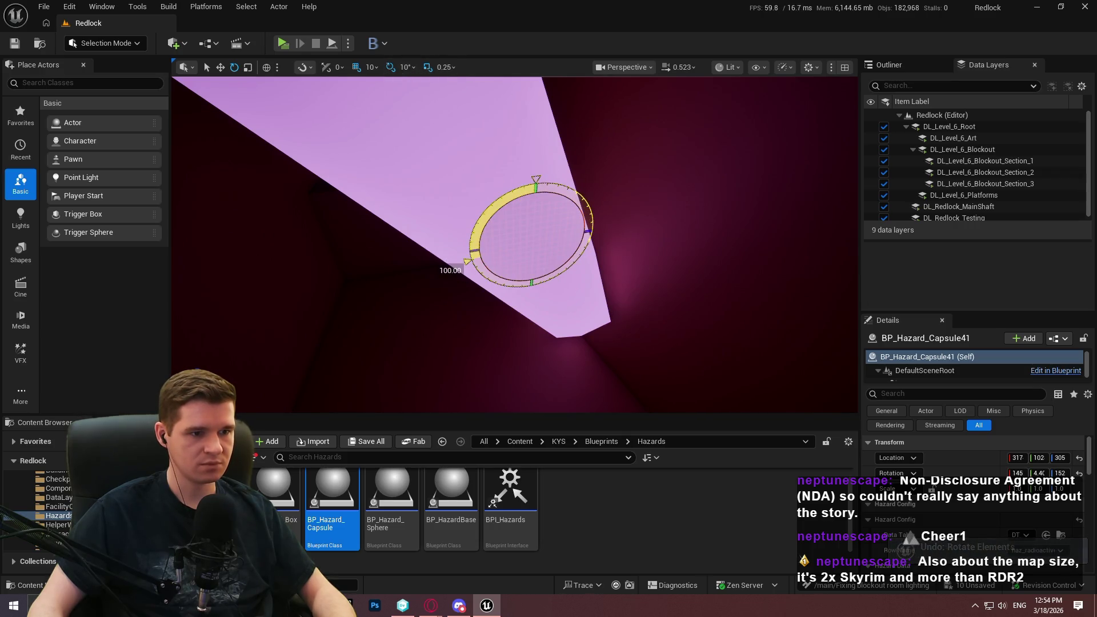
key("r")
left_click_drag(536, 245, 571, 223)
key("f")
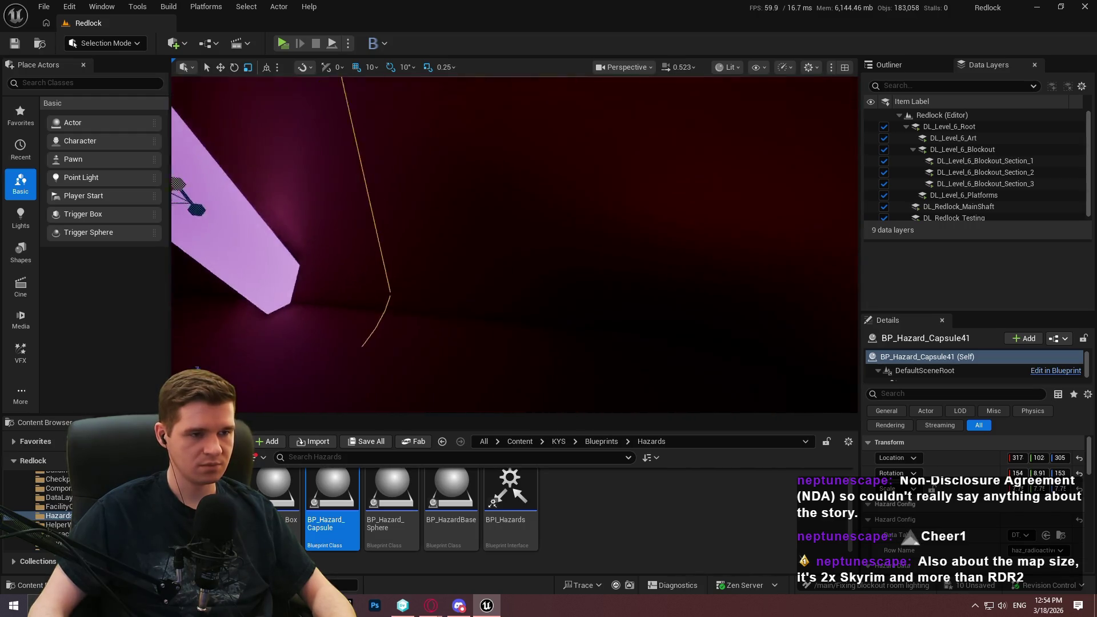
left_click_drag(557, 300, 578, 286)
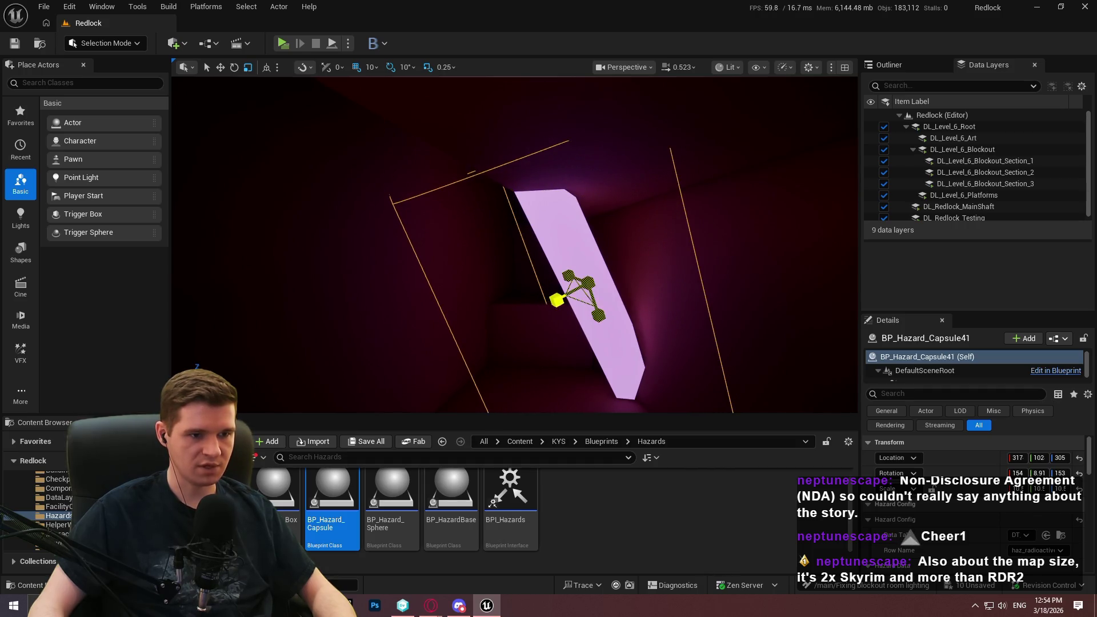
Step: Click through Cube412, the pink strip and Cube411 to reselect the hazard capsule
key("Escape")
left_click_drag(471, 152, 471, 151)
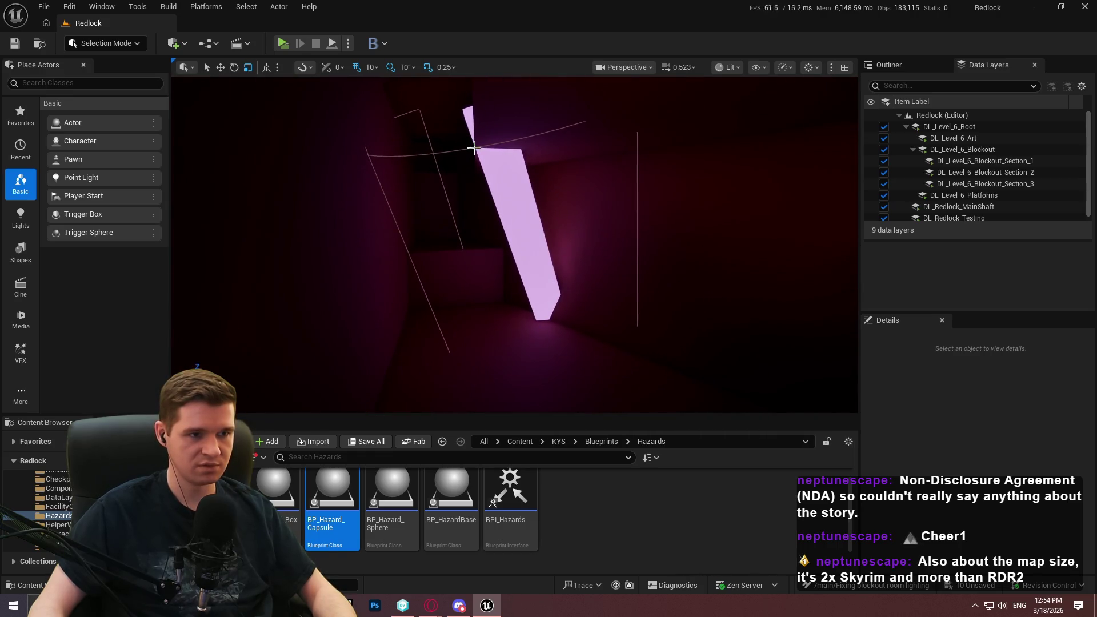
left_click(472, 148)
left_click(510, 176)
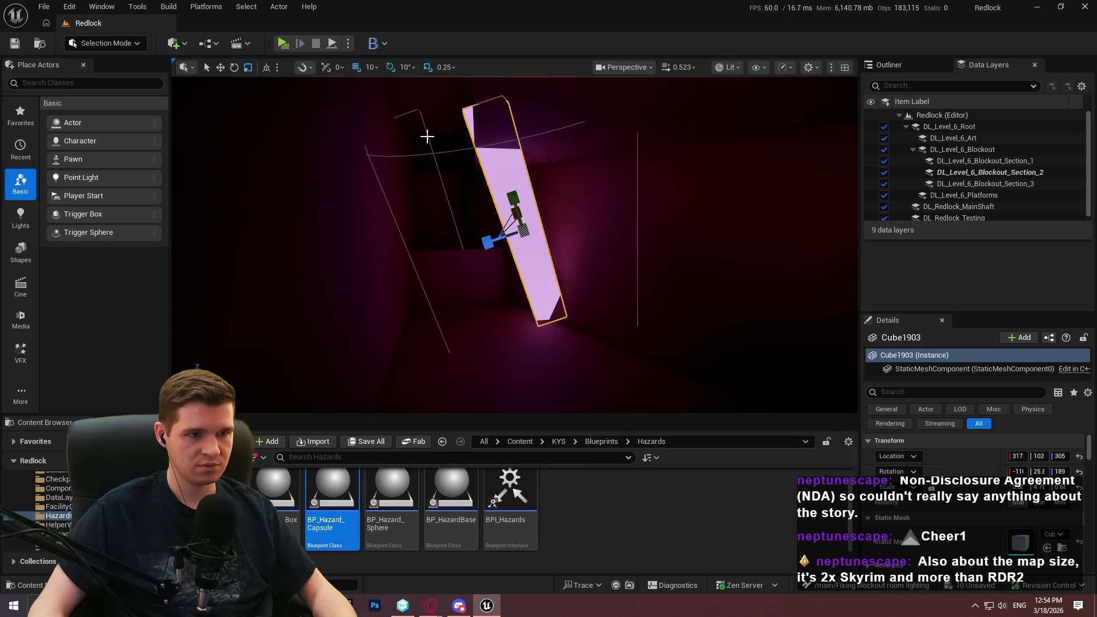
left_click(401, 153)
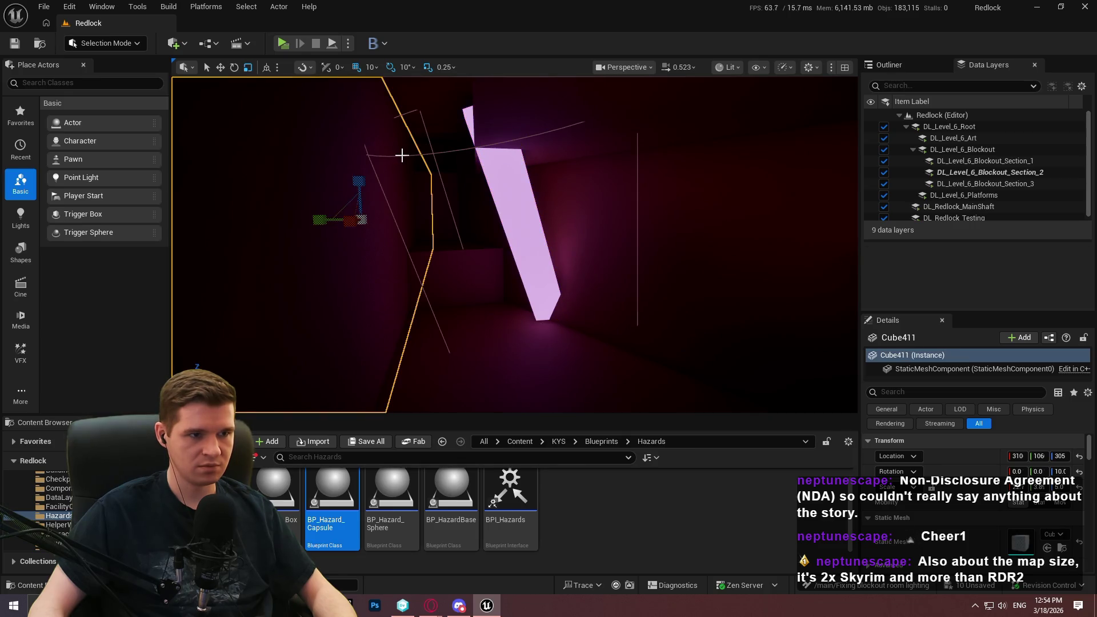
left_click(401, 155)
Step: Add BP_Hazard_Capsule41 to DL_Level_6_Blockout_Section_2 via the Data Layers menu, undoing a mistaken selection first
right_click(992, 172)
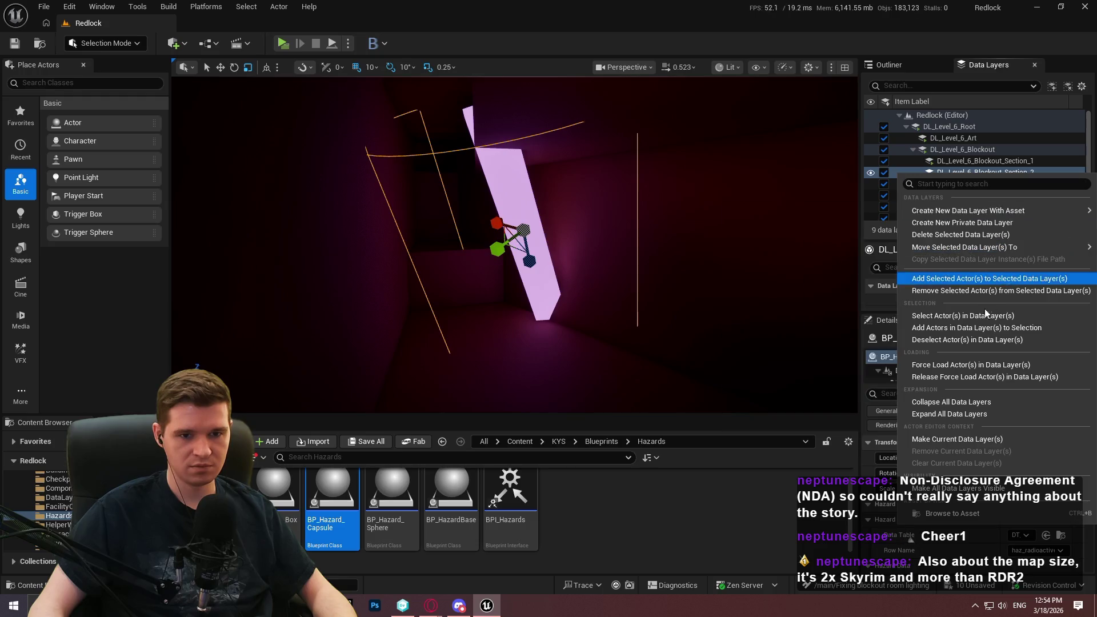
left_click(958, 328)
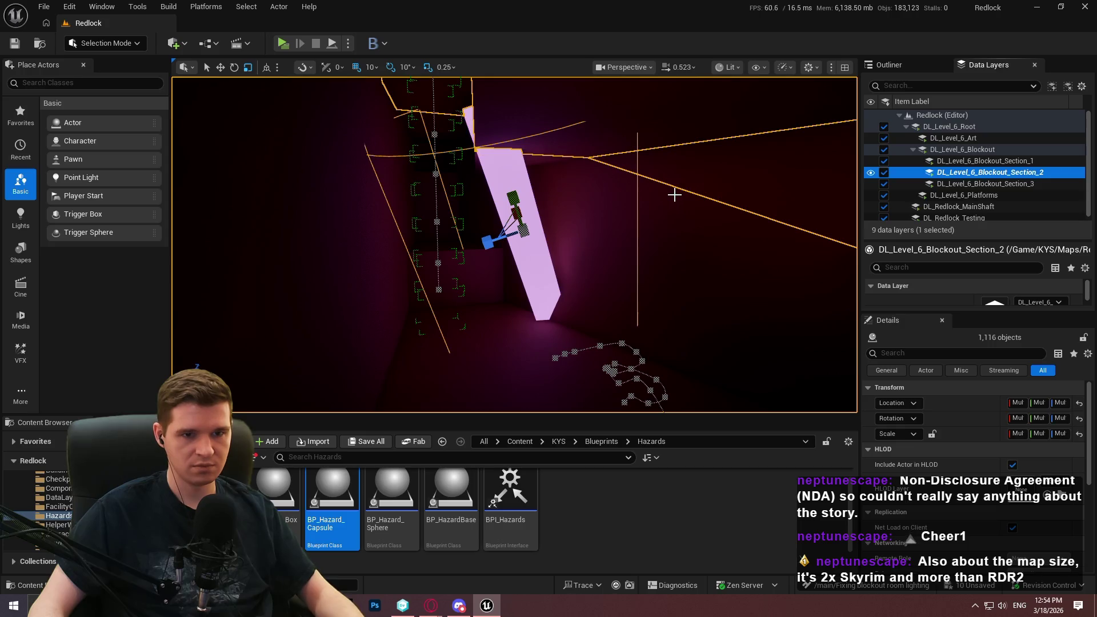
left_click_drag(685, 197, 685, 197)
key("ctrl+z")
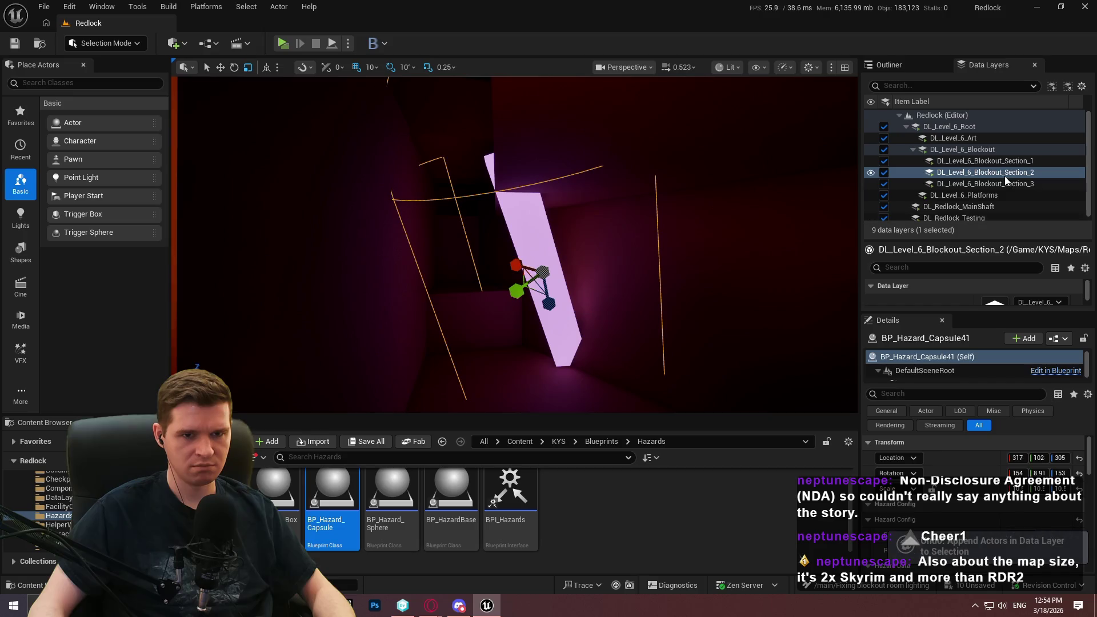
right_click(998, 176)
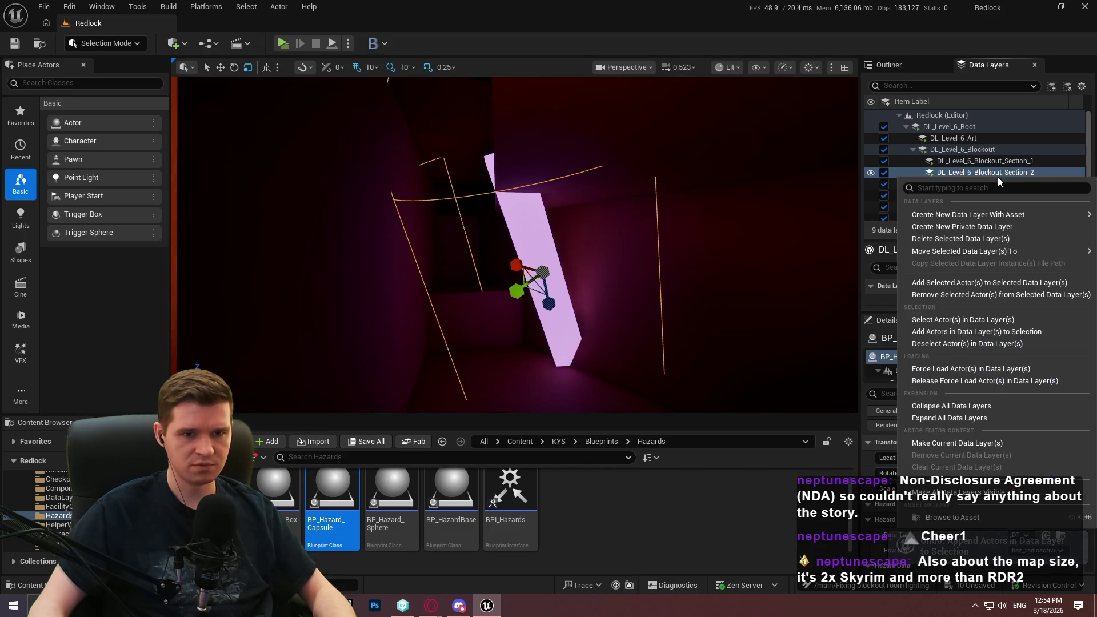
left_click(964, 283)
left_click_drag(687, 170, 686, 169)
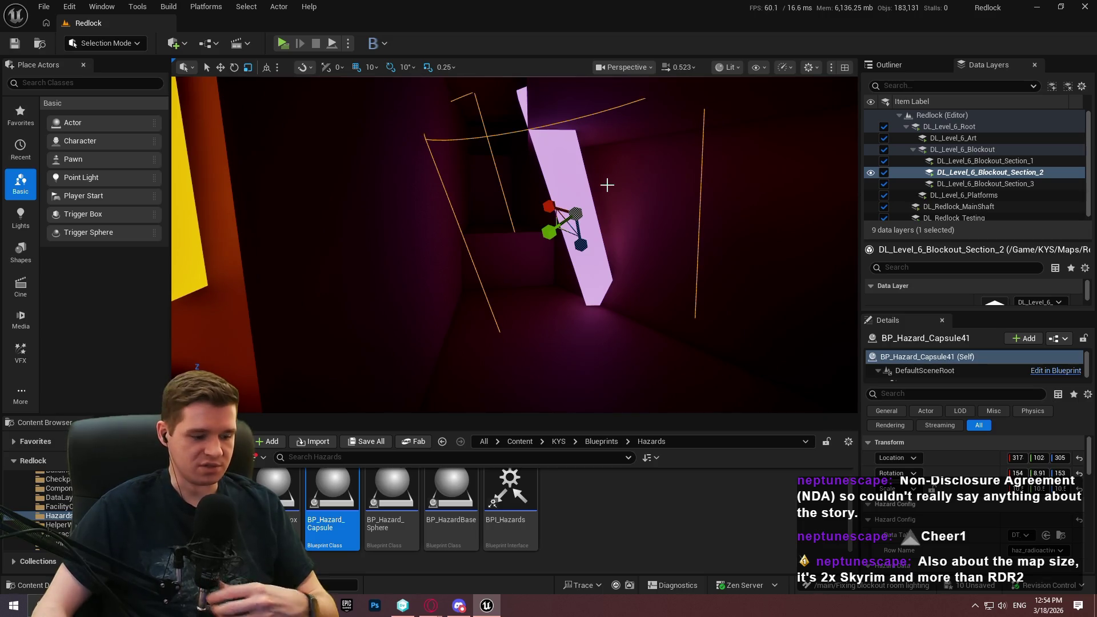
left_click_drag(609, 177, 609, 178)
Step: Select the pink light panel and orbit around it to inspect it
left_click(684, 197)
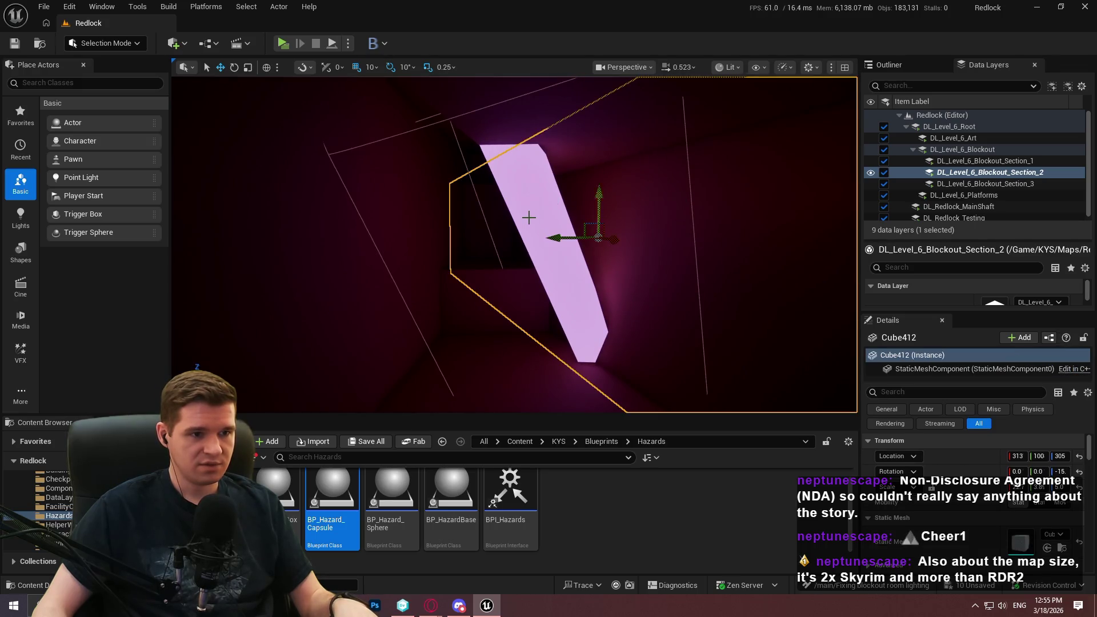
left_click(548, 245)
left_click_drag(548, 246, 548, 245)
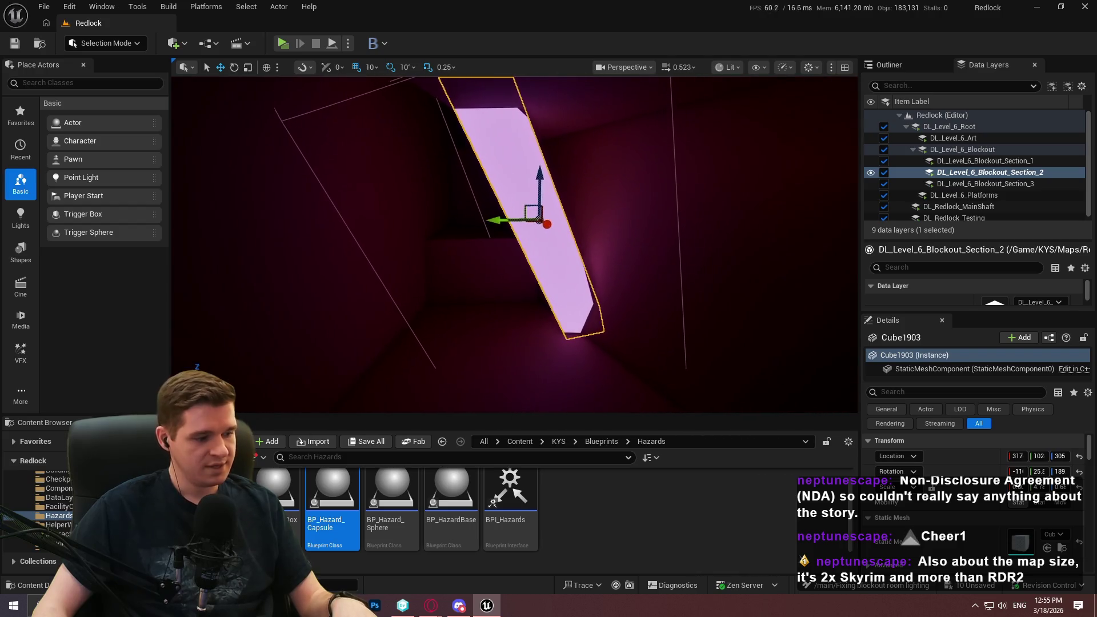
left_click_drag(676, 175, 676, 174)
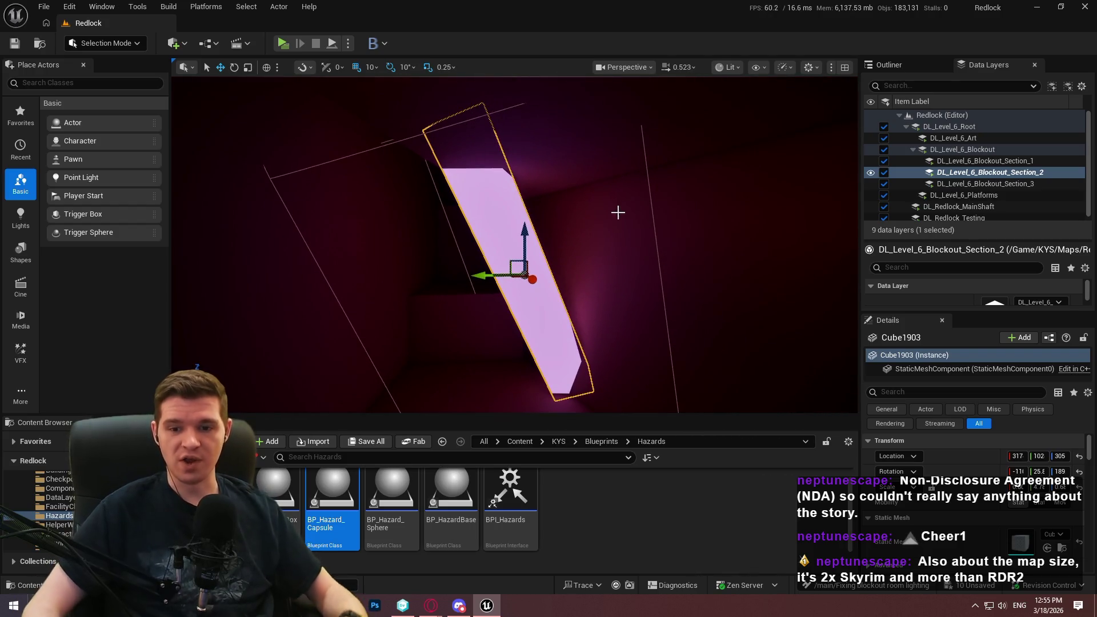
left_click_drag(663, 255, 663, 255)
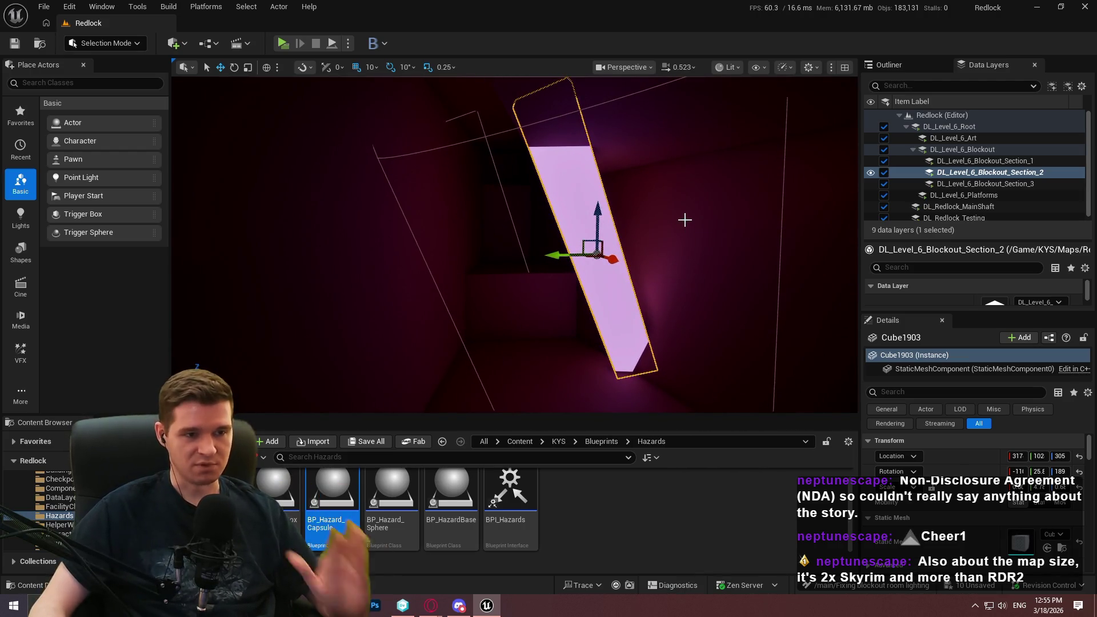
left_click_drag(774, 274, 770, 277)
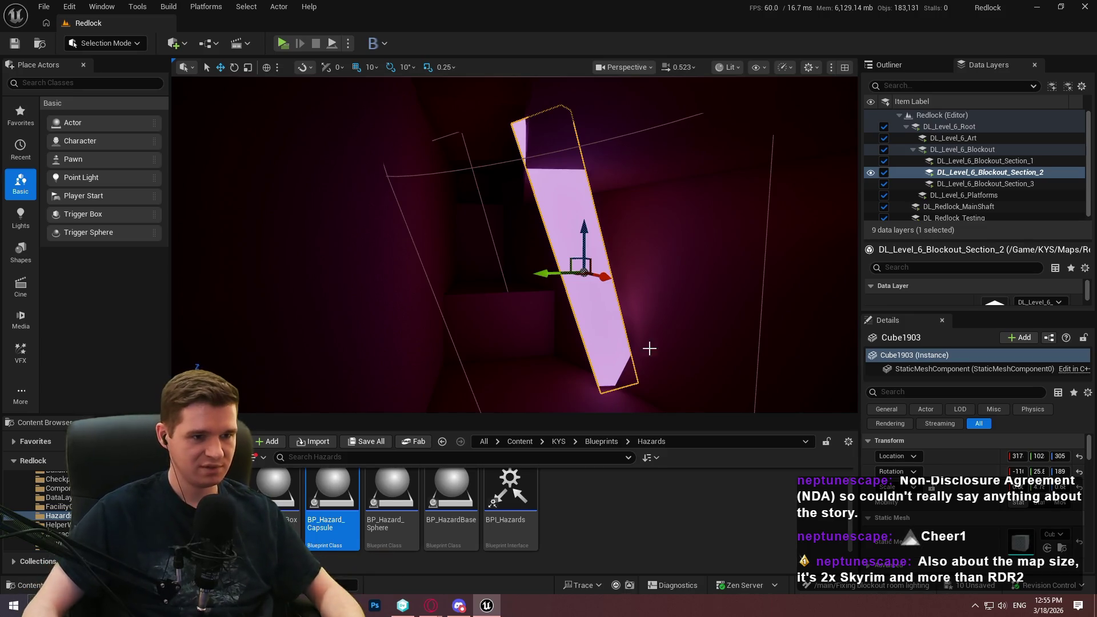
left_click_drag(597, 315, 622, 343)
Step: Hide the Section_2 data layer and select the two leftover point lights
left_click(870, 172)
mouse_move(514, 245)
left_mouse_down()
mouse_move(549, 263)
mouse_move(497, 252)
mouse_move(631, 137)
left_mouse_up()
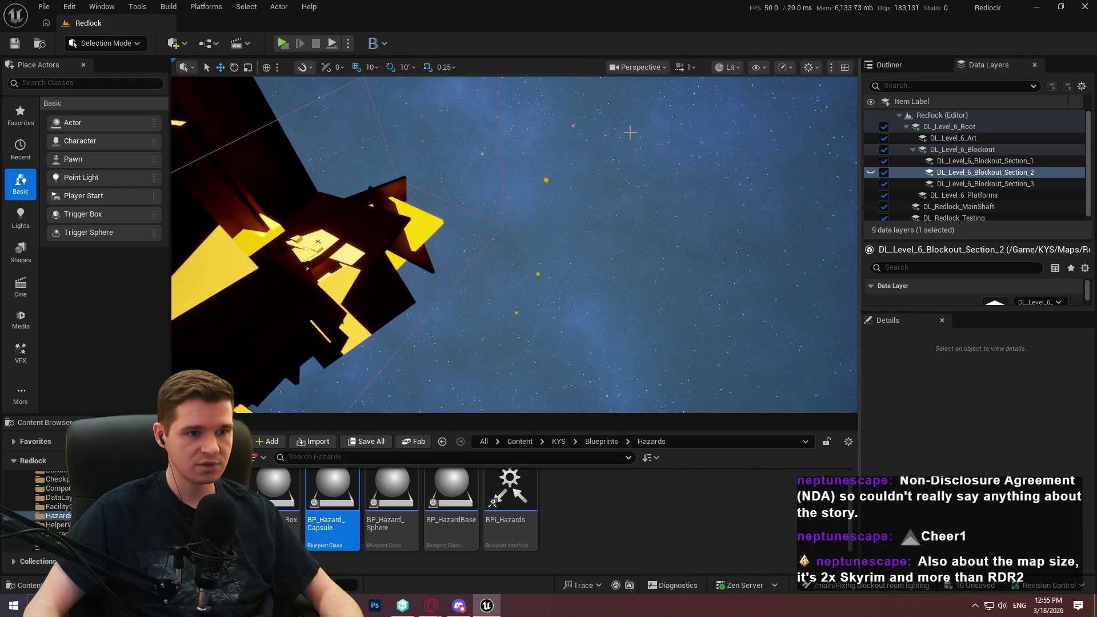
left_click(547, 181)
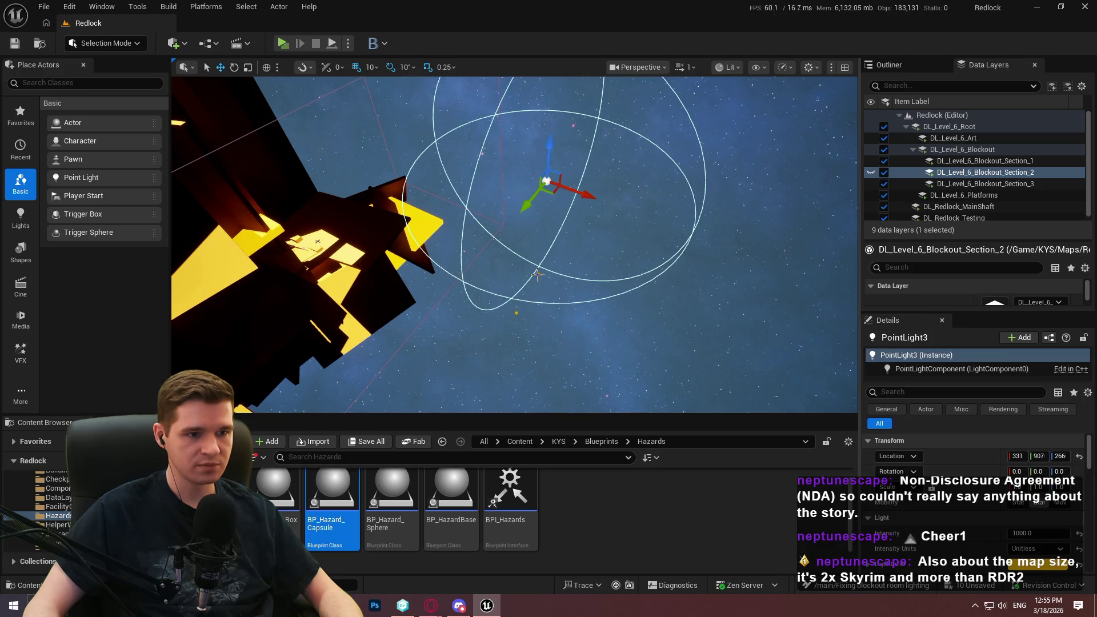
left_click(537, 274, "ctrl")
left_click(514, 316, "ctrl")
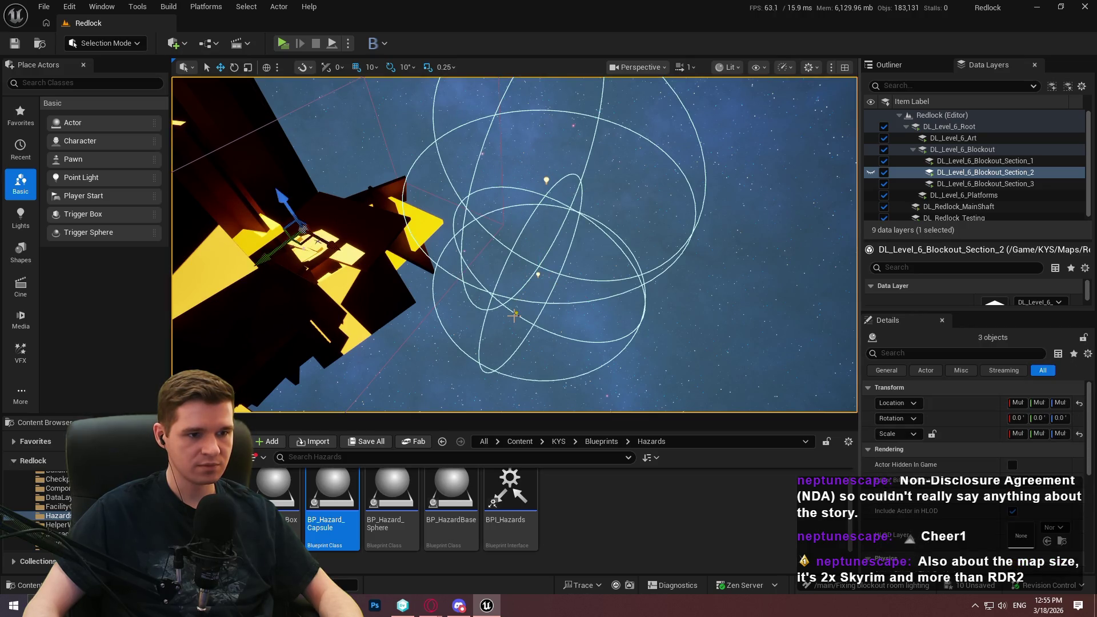
left_click(514, 317, "ctrl")
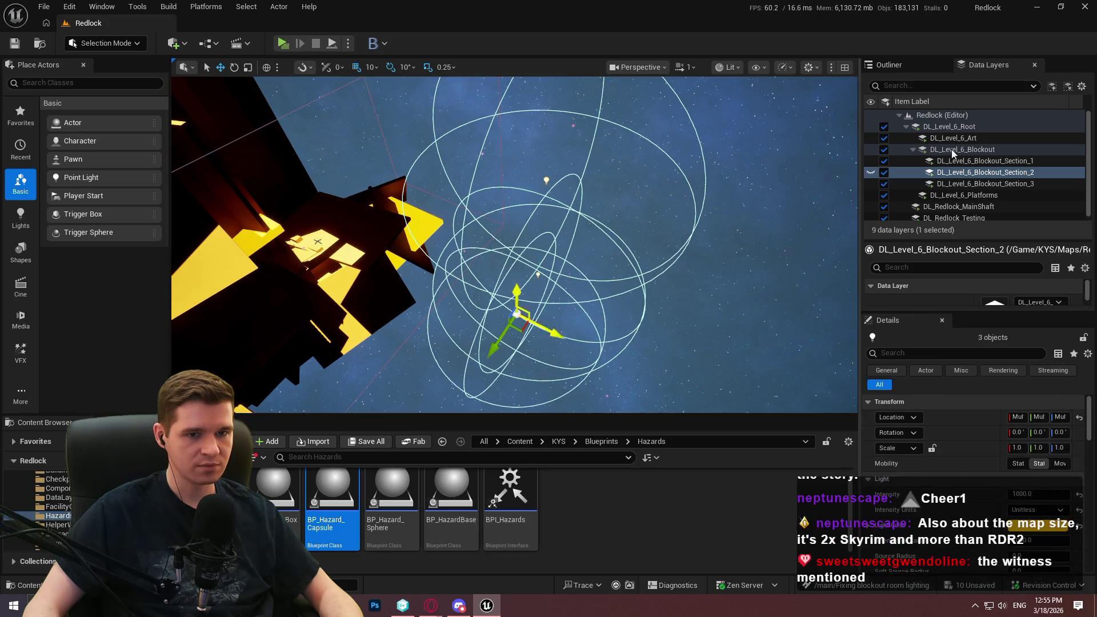
Step: Add both point lights to DL_Level_6_Blockout_Section_2 and unhide that layer
right_click(970, 173)
left_click(965, 280)
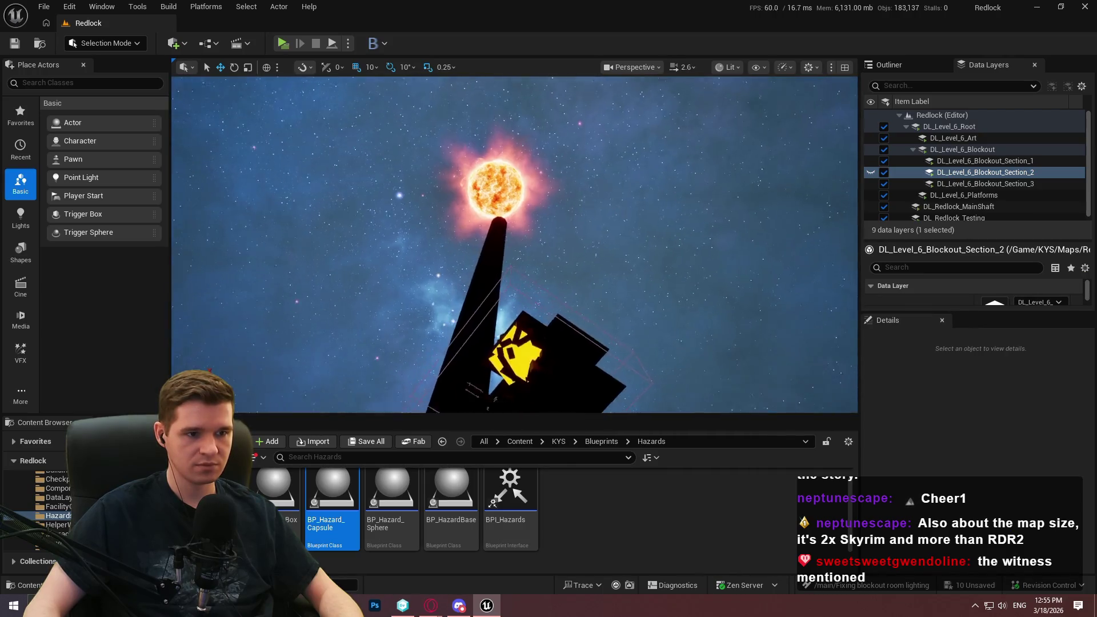
left_click(871, 173)
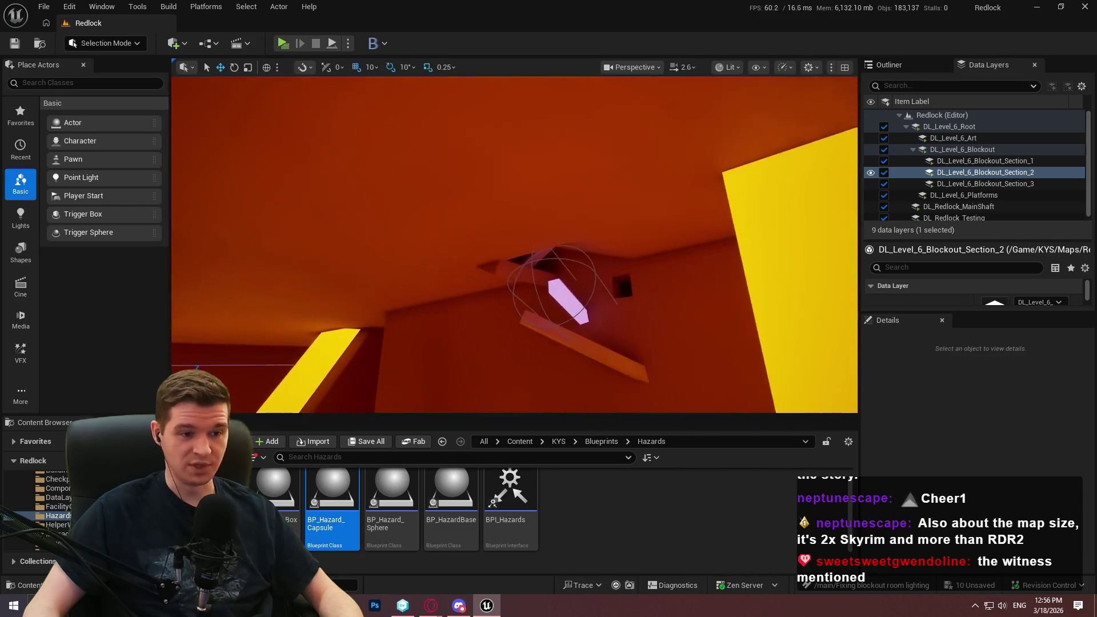
scroll(514, 245, "down", 2)
scroll(514, 245, "down", 1)
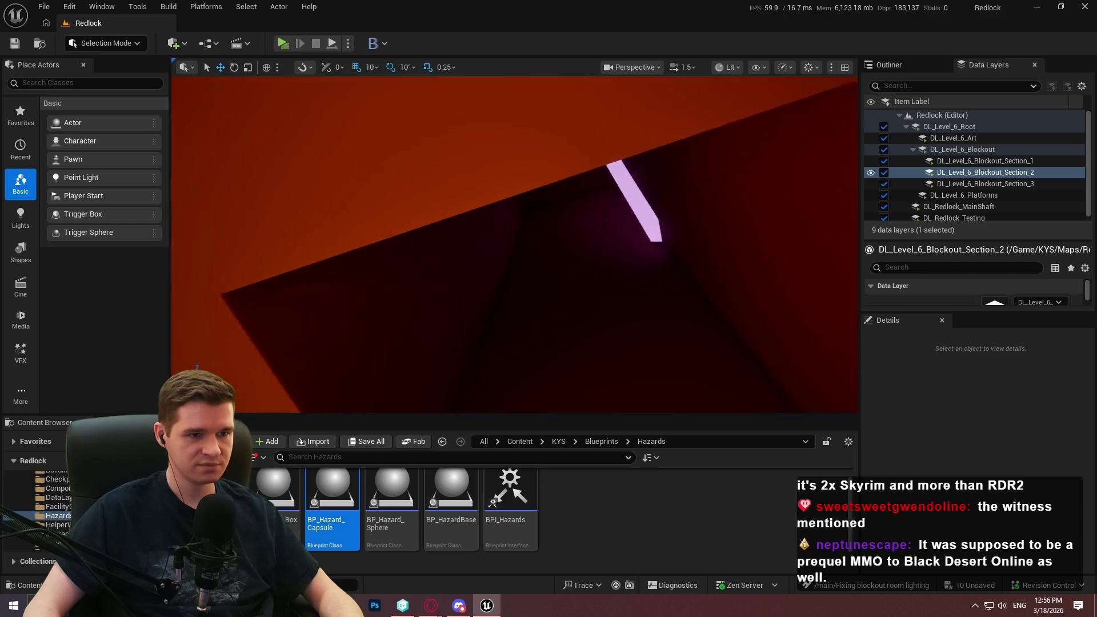
Step: Drag BP_Hazard_Box beside the pink strip, tilt it -20 degrees, and scale it up uniformly
mouse_move(274, 491)
left_mouse_down()
mouse_move(530, 300)
mouse_move(549, 273)
left_mouse_up()
left_click_drag(594, 309, 583, 286)
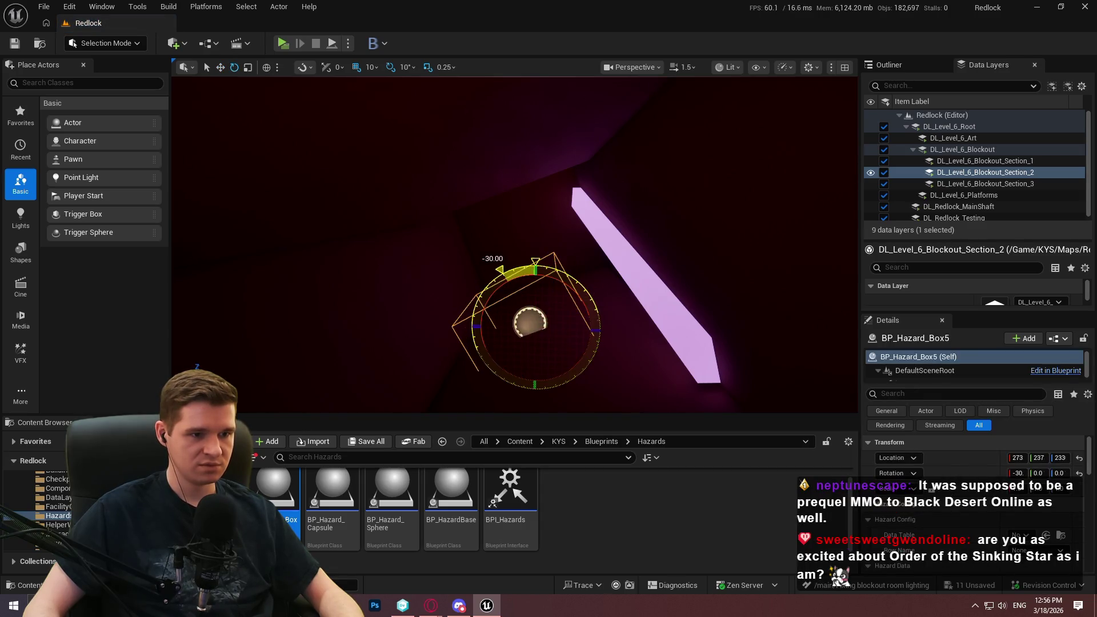
mouse_move(532, 319)
left_mouse_down()
mouse_move(531, 286)
mouse_move(549, 343)
mouse_move(571, 331)
mouse_move(566, 308)
left_mouse_up()
key("r")
mouse_move(582, 267)
left_mouse_down()
mouse_move(634, 245)
mouse_move(646, 260)
left_mouse_up()
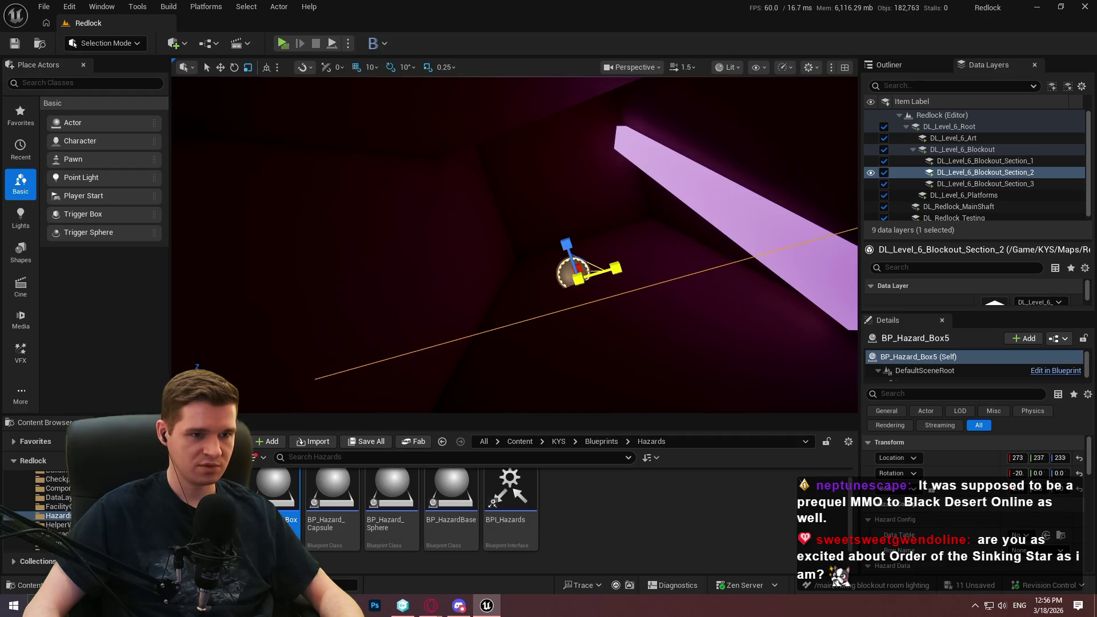
key("f")
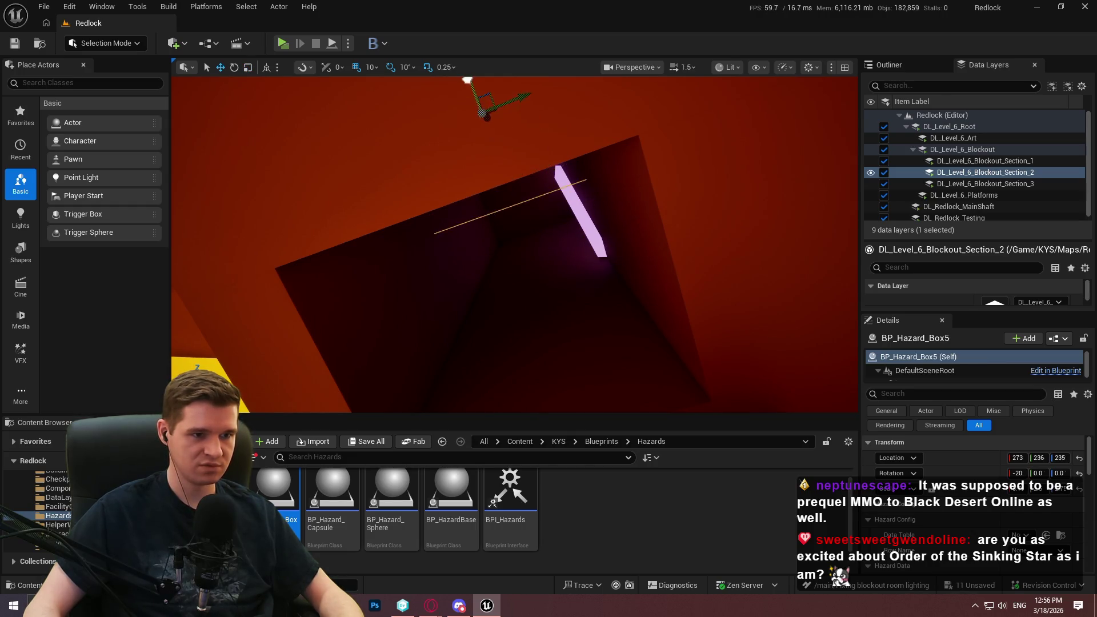
left_click_drag(501, 170, 501, 168)
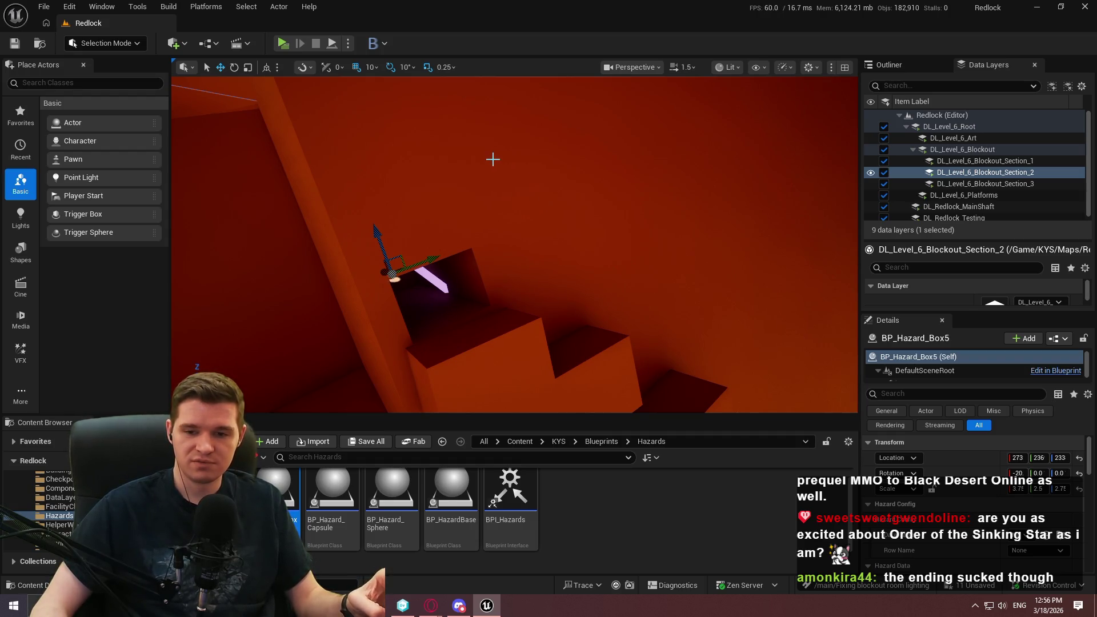
left_click_drag(746, 209, 746, 209)
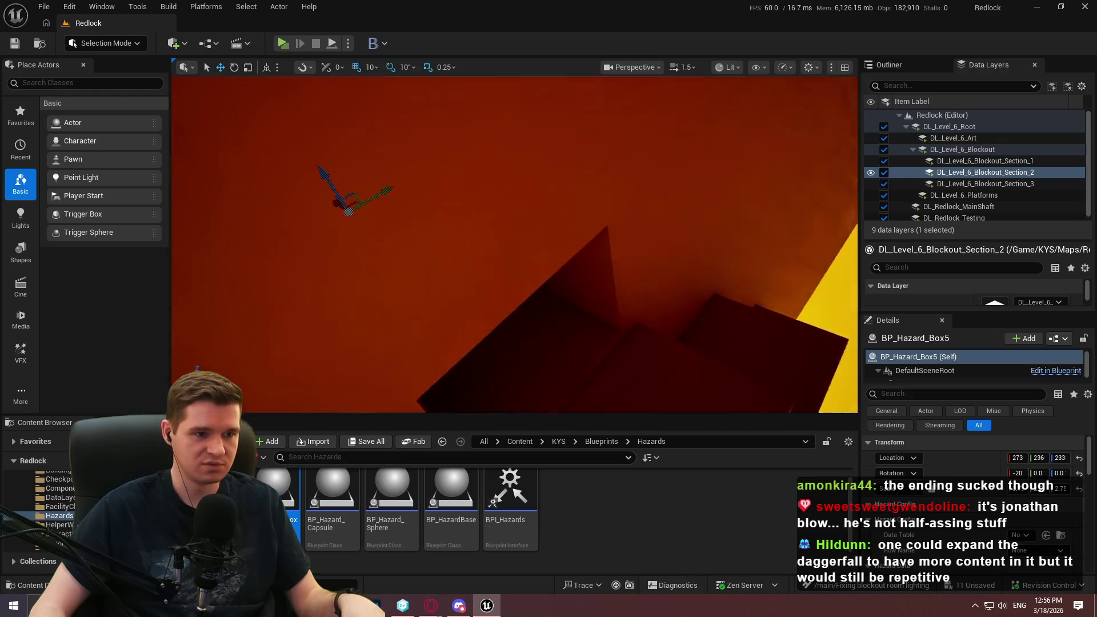
scroll(1029, 464, "down", 3)
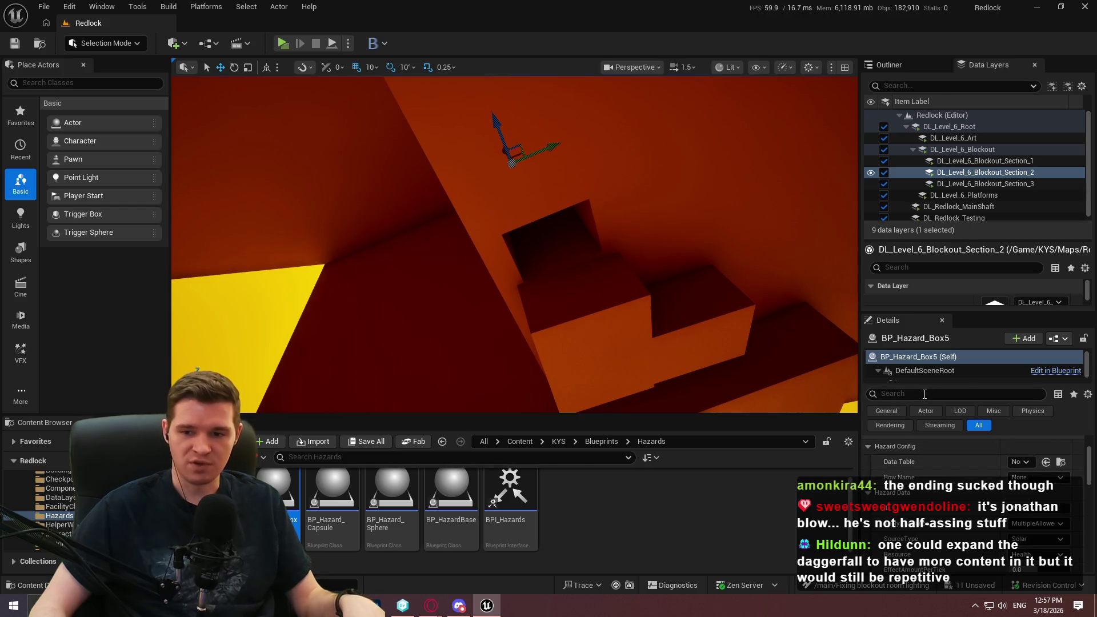
Step: Assign a data table and a radioactive mineral row to BP_Hazard_Box5's hazard config
left_click(1019, 464)
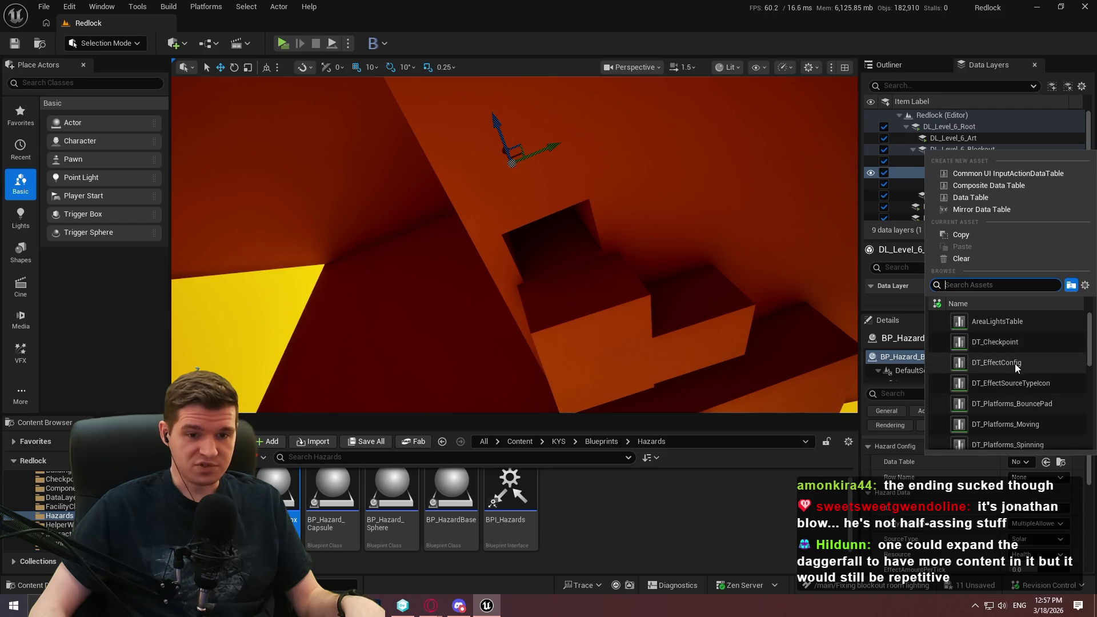
left_click(996, 362)
left_click(1034, 474)
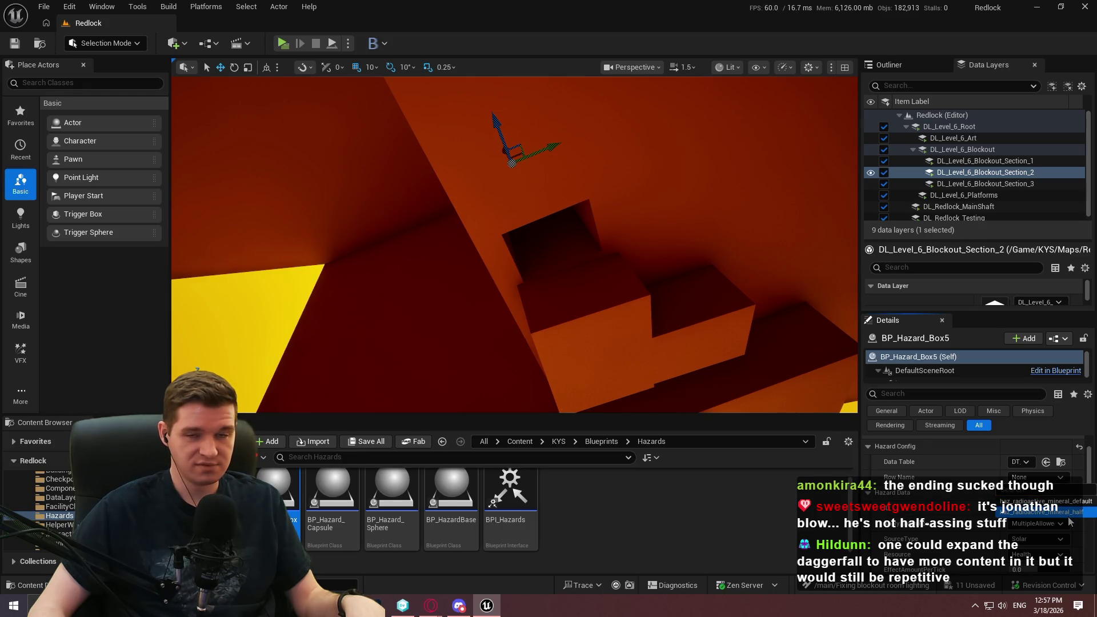
left_click(1069, 518)
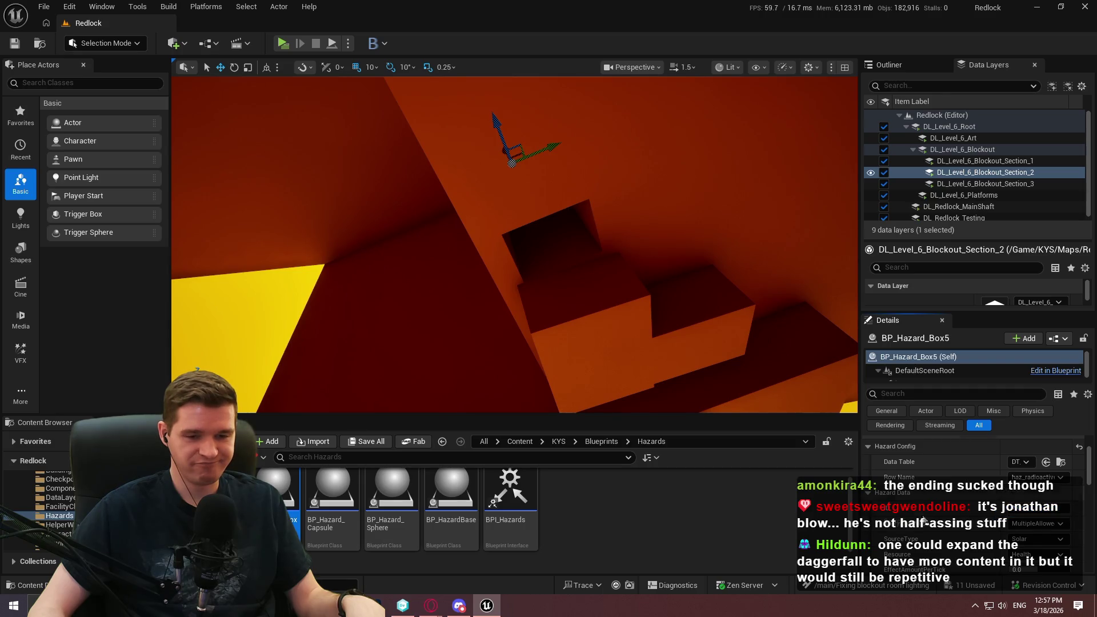
scroll(920, 516, "down", 3)
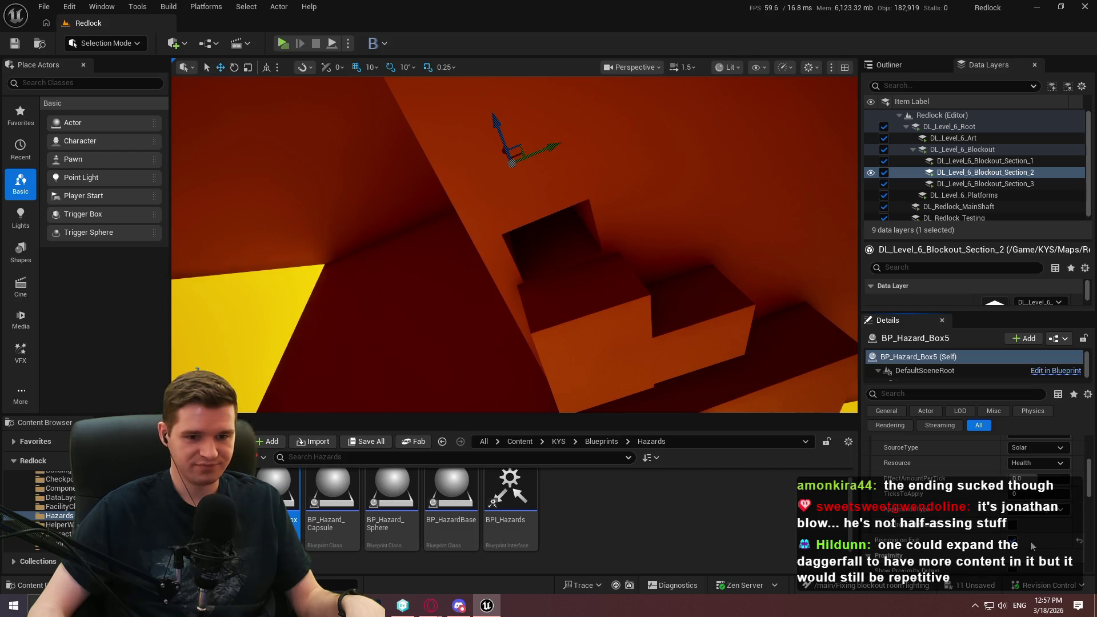
scroll(973, 506, "up", 2)
scroll(984, 513, "down", 1)
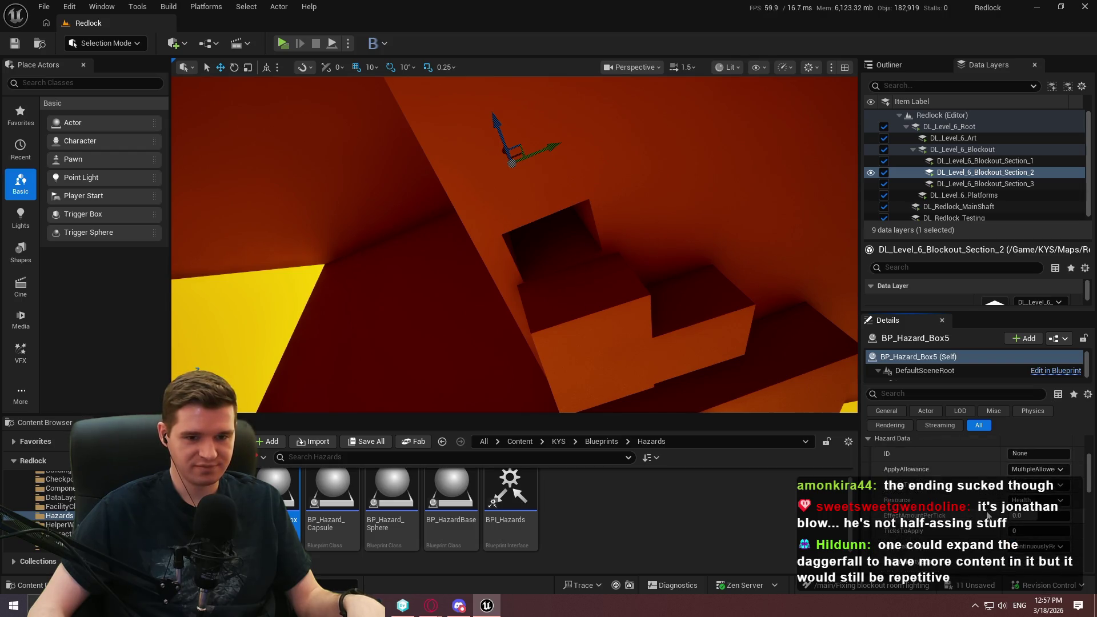
scroll(987, 513, "up", 3)
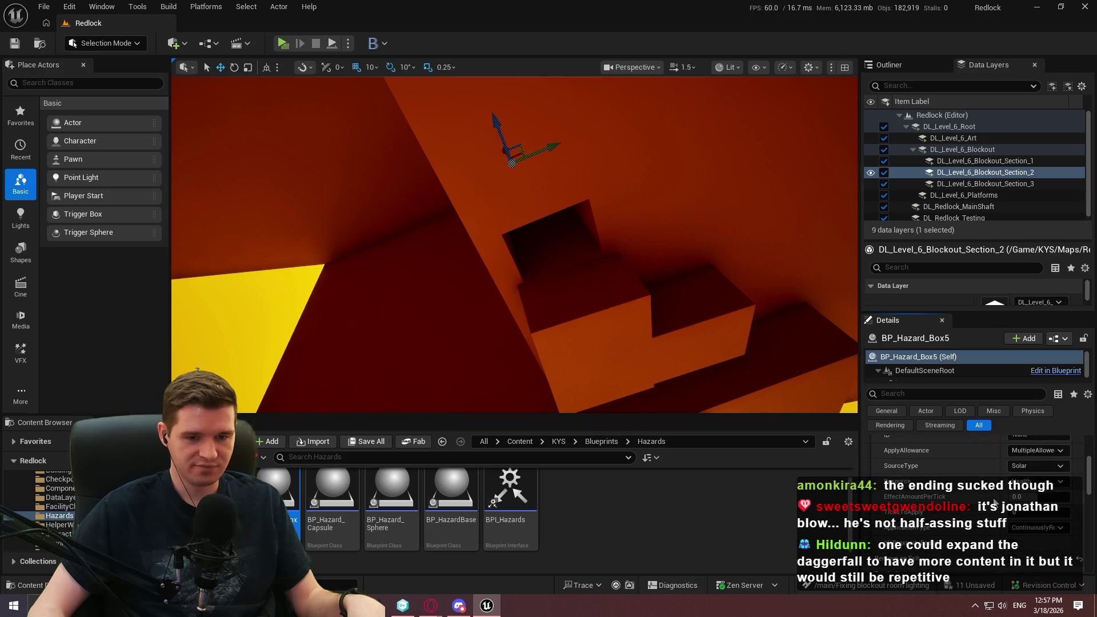
scroll(1043, 461, "down", 7)
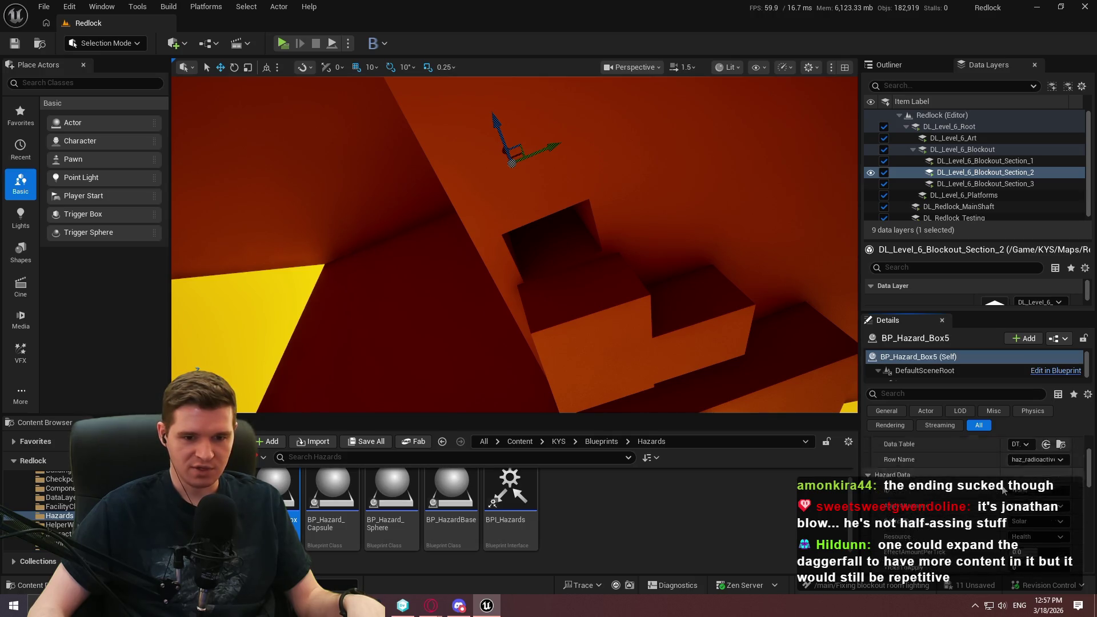
scroll(961, 468, "up", 7)
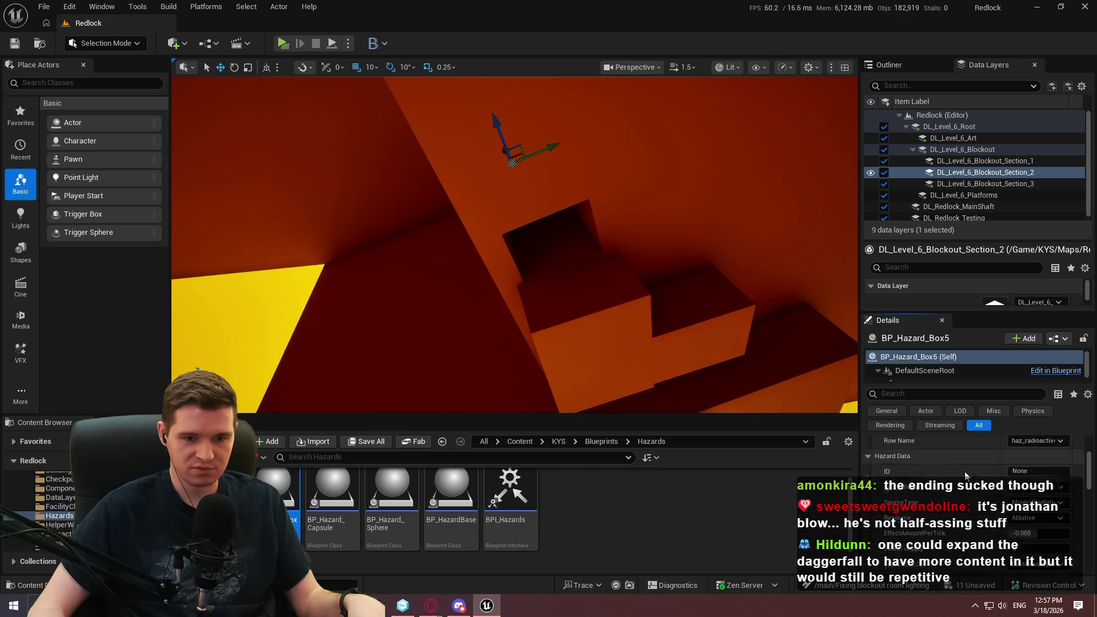
Step: Clear the hazard's data table and enlarge the Details properties area
left_click(1026, 481)
left_click(979, 275)
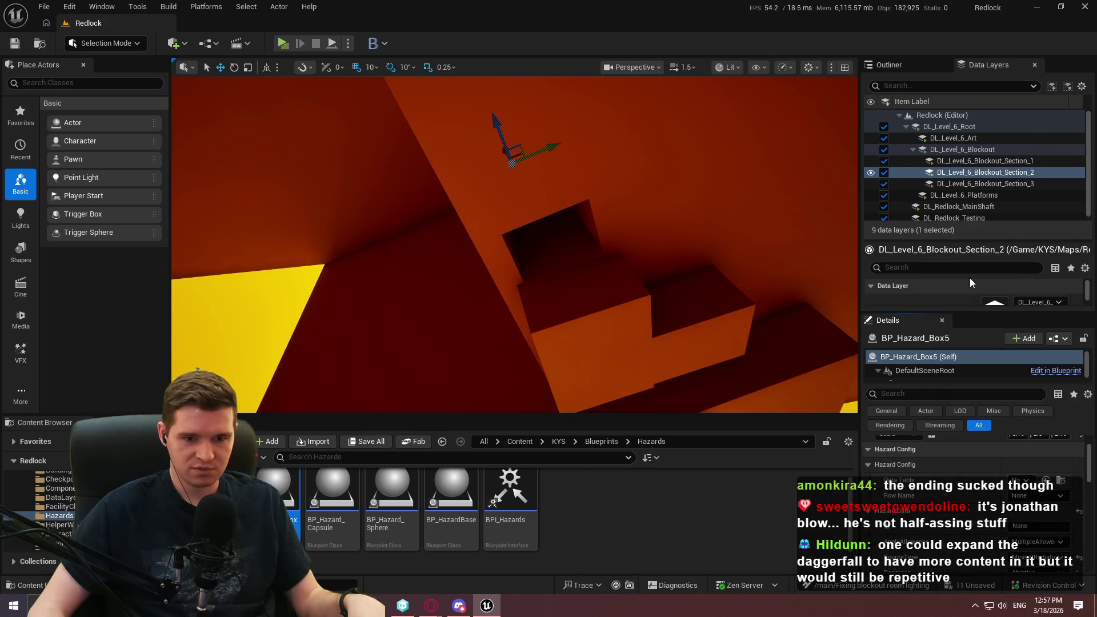
scroll(984, 480, "down", 4)
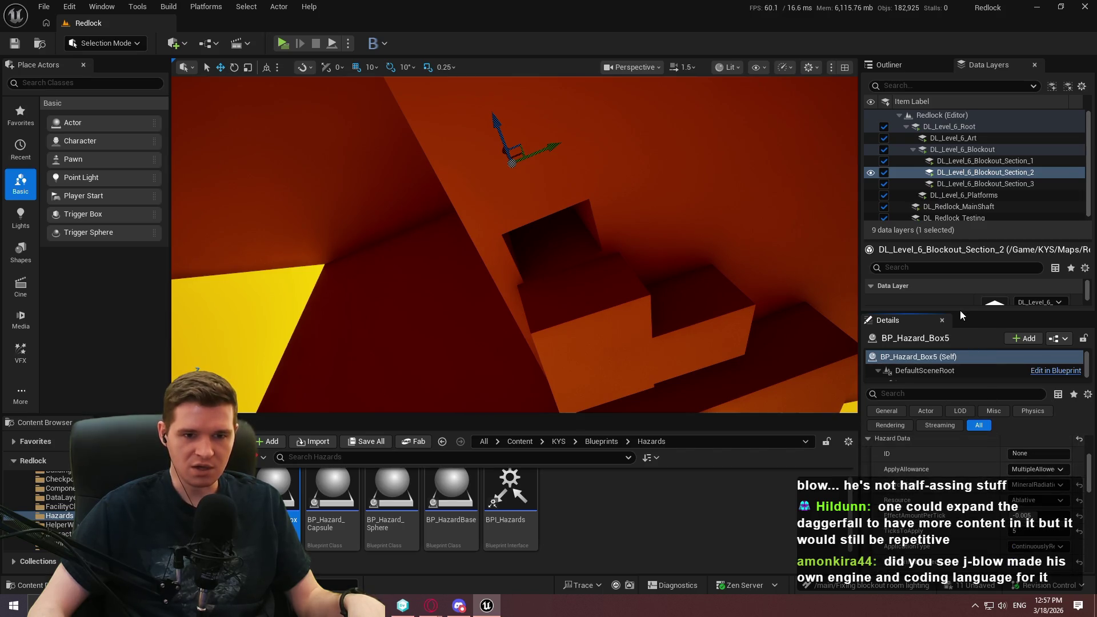
mouse_move(960, 312)
left_mouse_down()
mouse_move(944, 201)
mouse_move(955, 206)
mouse_move(962, 155)
left_mouse_up()
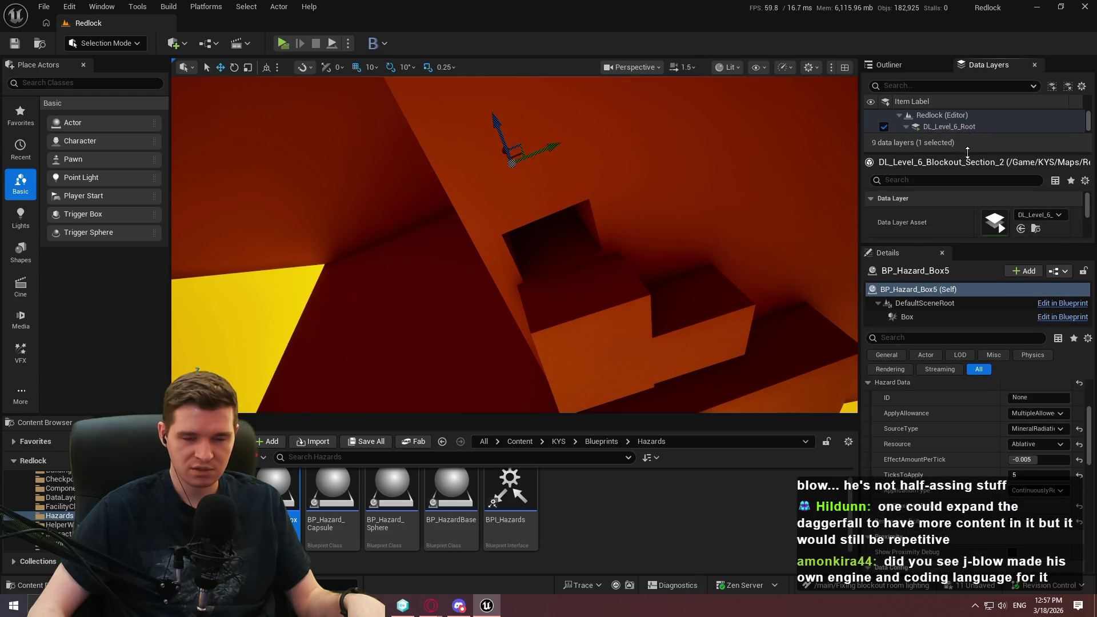
scroll(1006, 462, "up", 2)
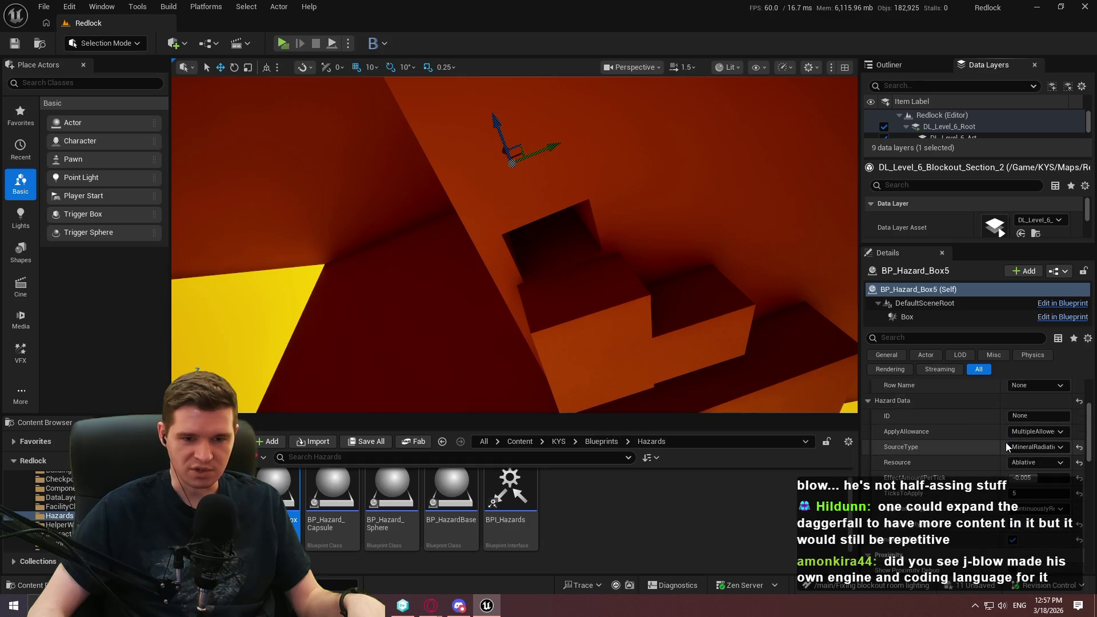
Step: Reassign DT_EffectConfig with the haz_radioactive_mineral_half row
left_click(1022, 406)
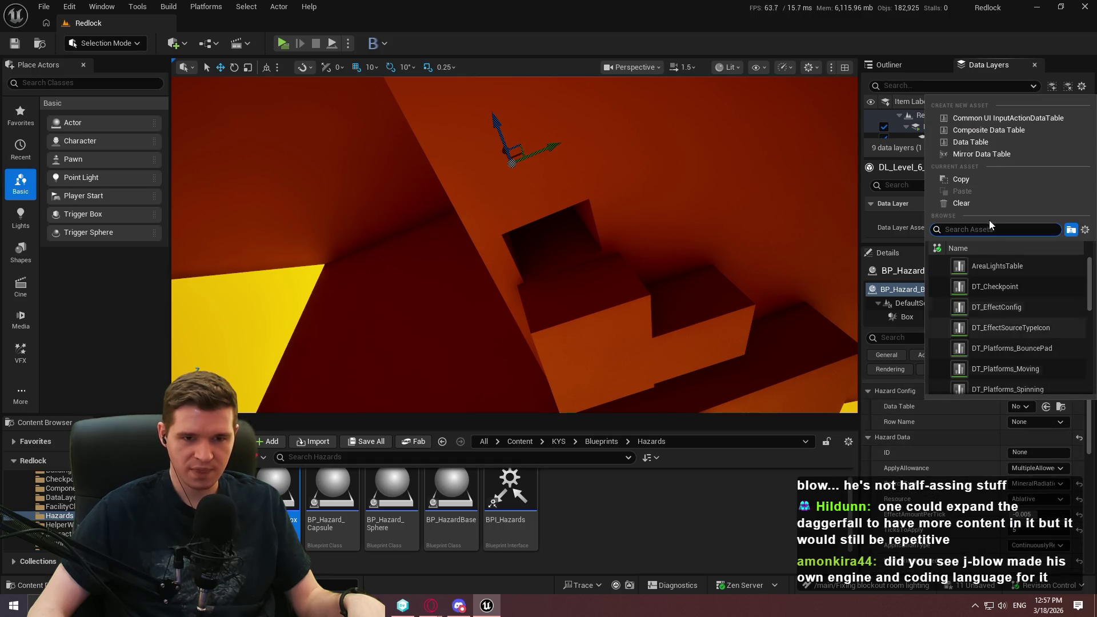
left_click(1006, 300)
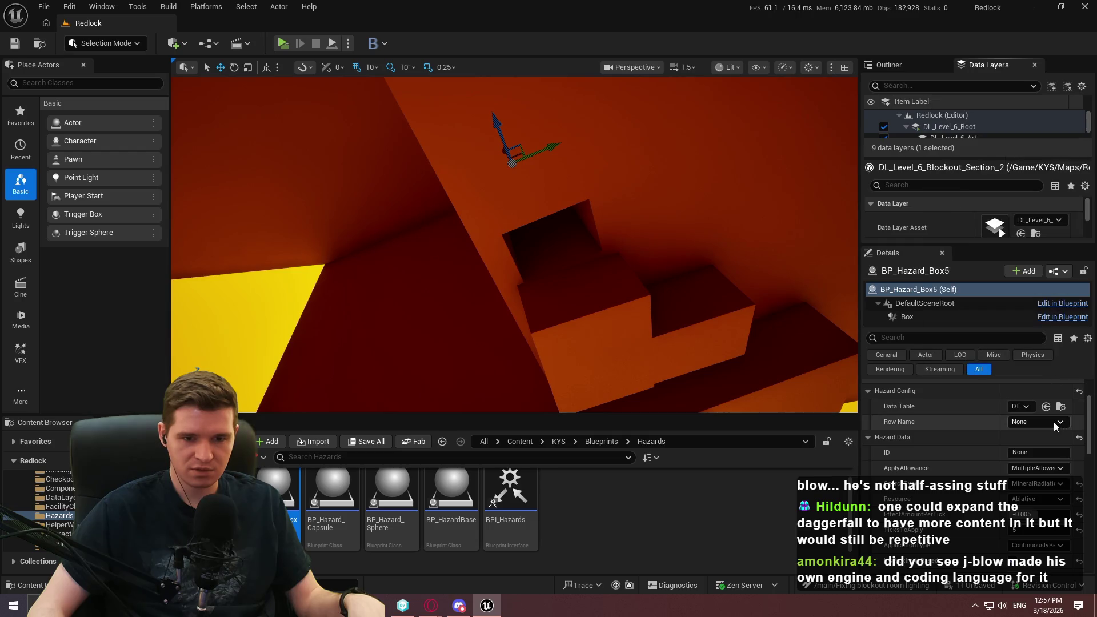
left_click(1059, 423)
left_click(1041, 457)
scroll(979, 452, "down", 3)
scroll(942, 470, "up", 2)
scroll(1000, 415, "up", 1)
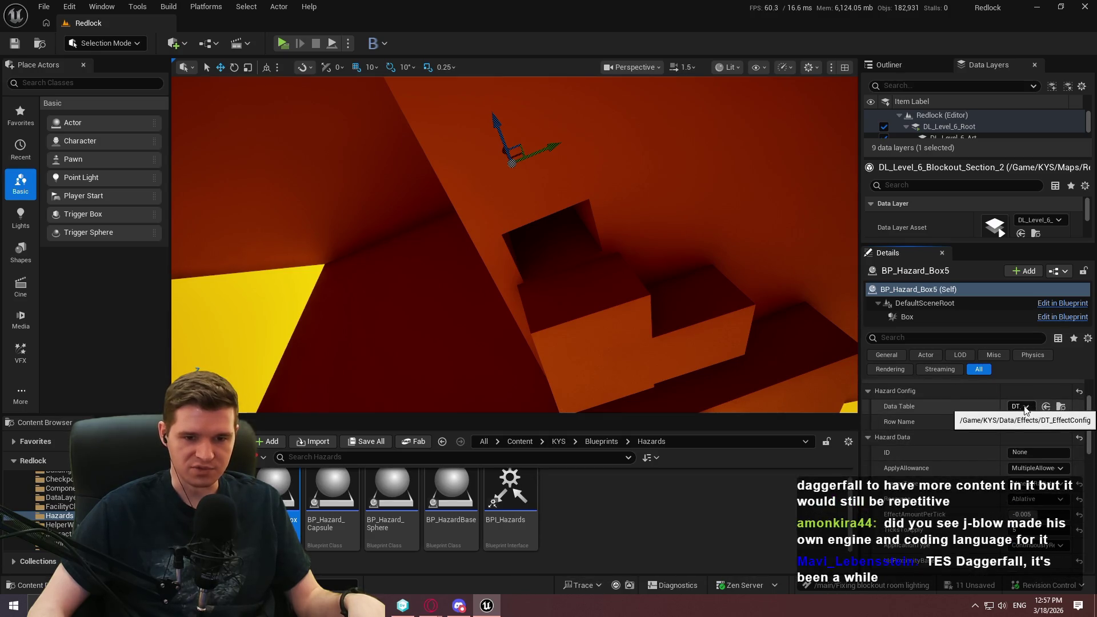
Step: Clear the data table again so Row Name resets to None
left_click(1023, 403)
left_click(991, 204)
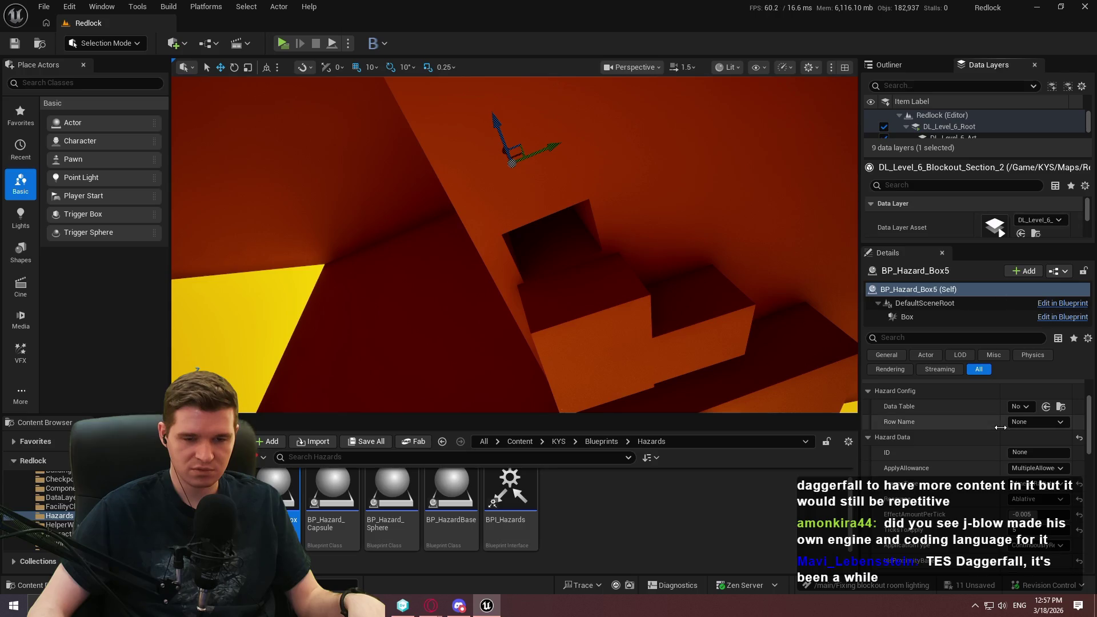
scroll(988, 417, "down", 2)
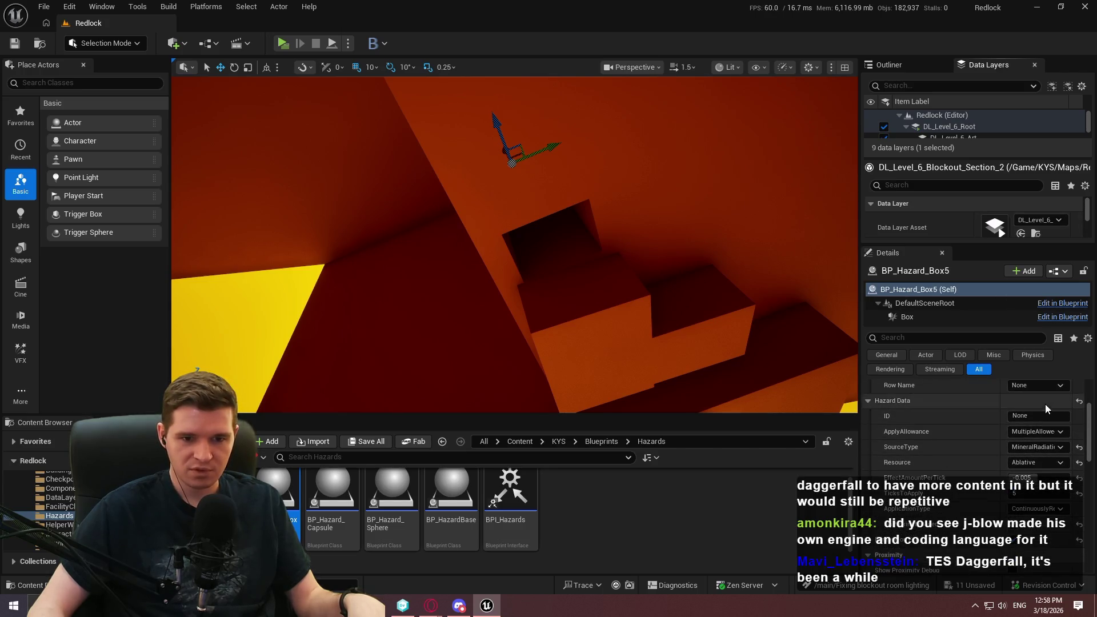
left_click(1039, 417)
type("l6_Room2_Tunnel1")
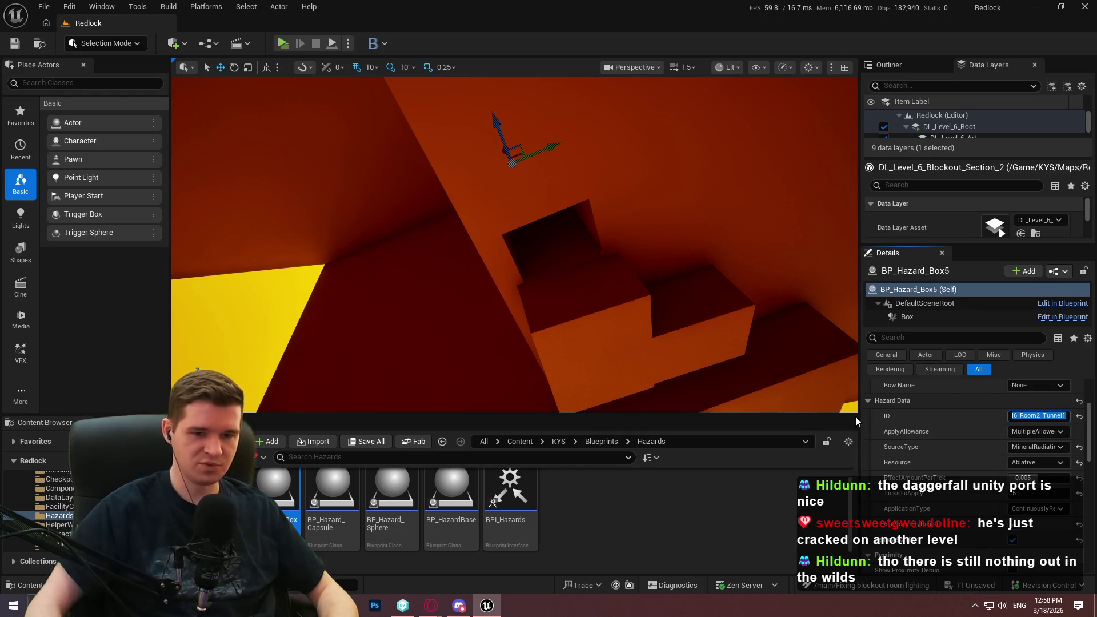
Step: Confirm BP_Hazard_Box5's Room 2 tunnel hazard ID and set its ApplyAllowance to OnePerID
left_click(951, 419)
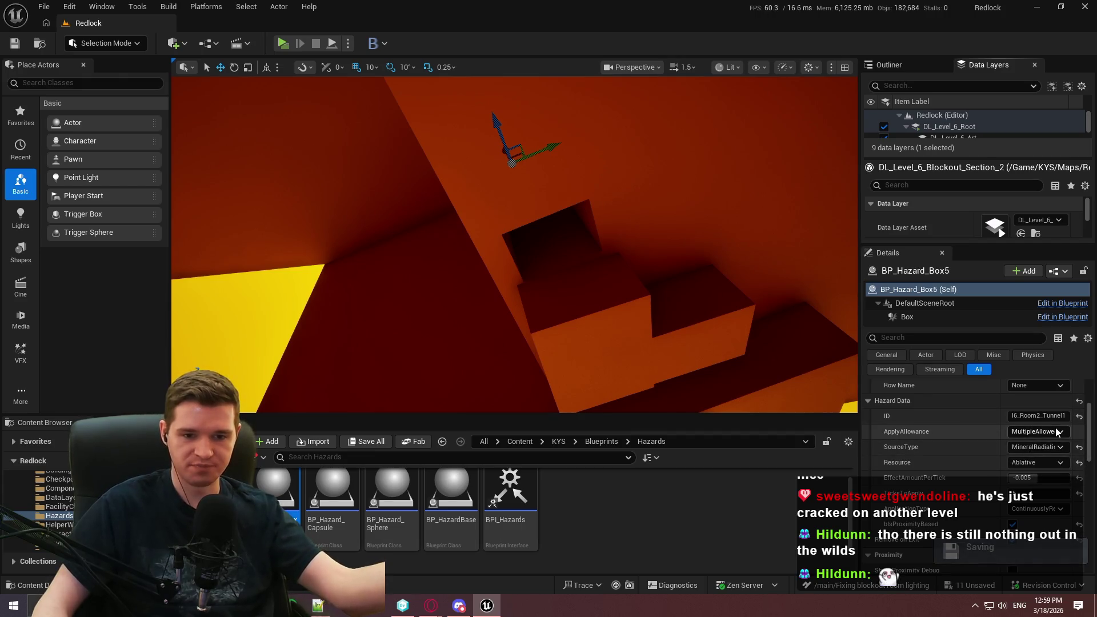
left_click(1037, 431)
left_click(1028, 453)
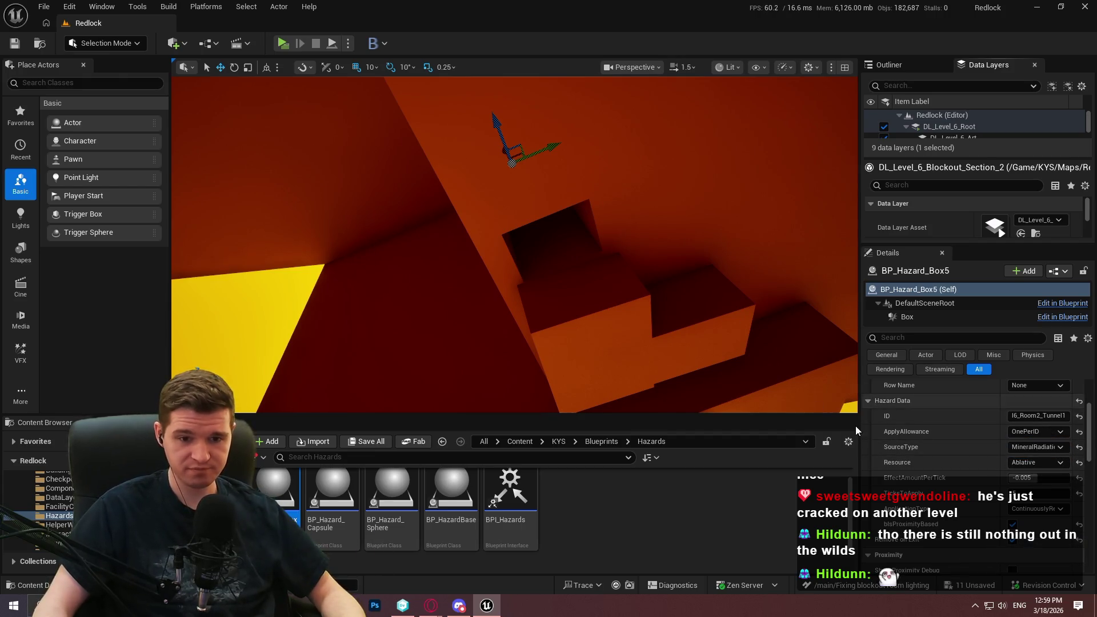
mouse_move(522, 264)
left_mouse_down()
mouse_move(410, 181)
mouse_move(413, 193)
mouse_move(382, 197)
mouse_move(762, 367)
mouse_move(754, 360)
left_mouse_up()
left_click_drag(737, 312, 737, 312)
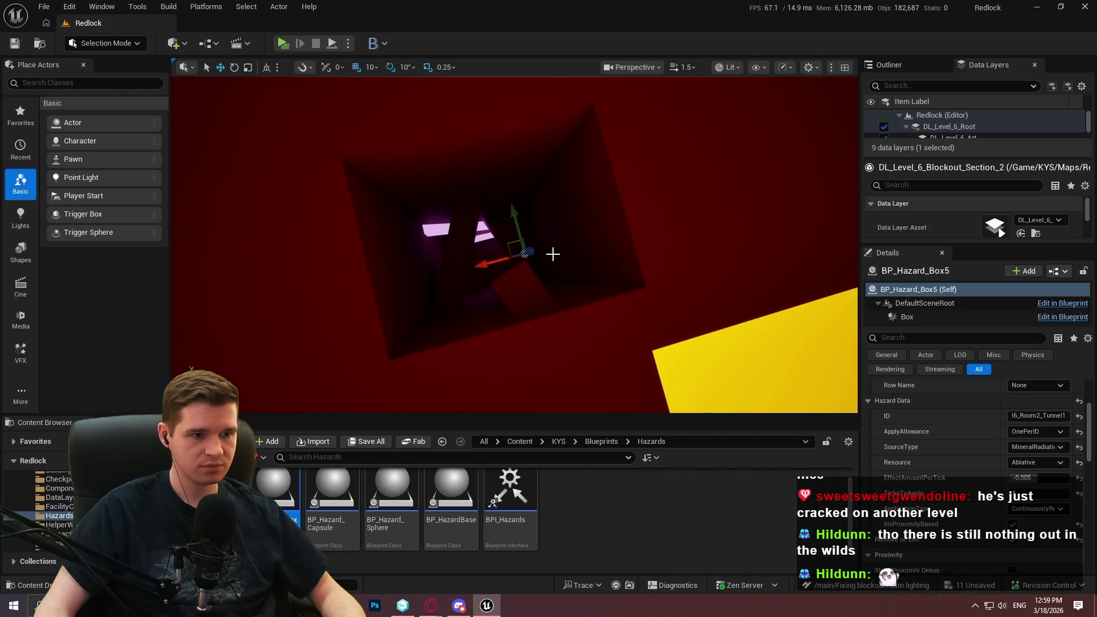
Step: Alt-drag the hazard box to create BP_Hazard_Box6 inside the pink-lit tunnel room, then start a play-test
mouse_move(535, 248)
left_mouse_down()
mouse_move(544, 228)
mouse_move(462, 239)
left_mouse_up()
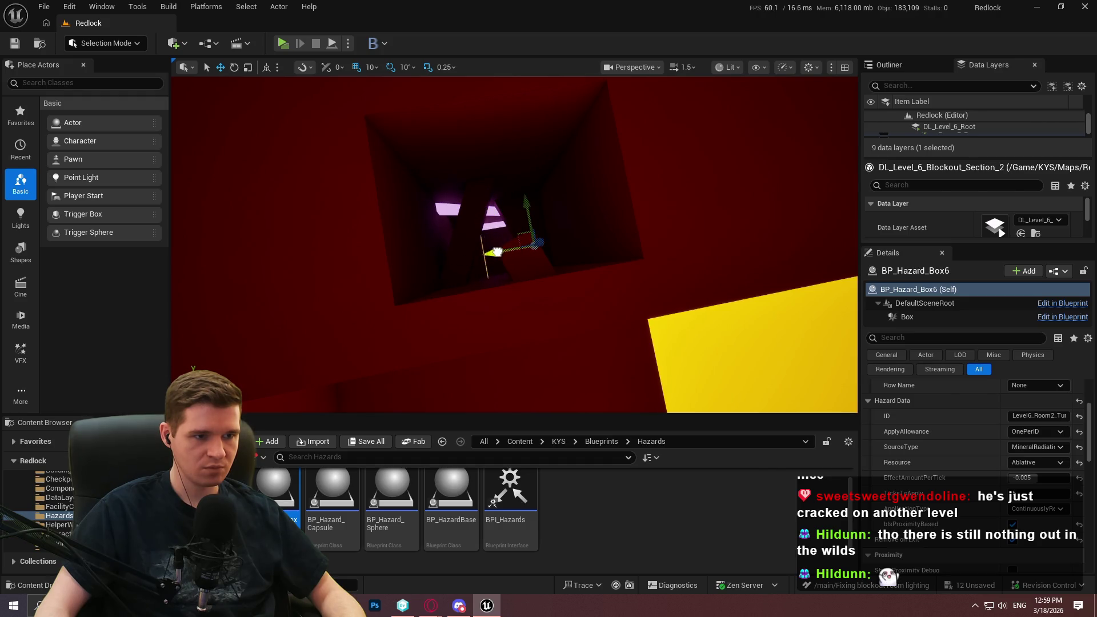
mouse_move(433, 258)
left_mouse_down()
mouse_move(453, 256)
mouse_move(431, 231)
left_mouse_up()
left_click_drag(558, 314, 558, 313)
left_click_drag(533, 356, 533, 355)
key("alt+p")
Step: Dismiss the welcome message, play the level full-screen, then end the session
left_click(533, 355)
key("F11")
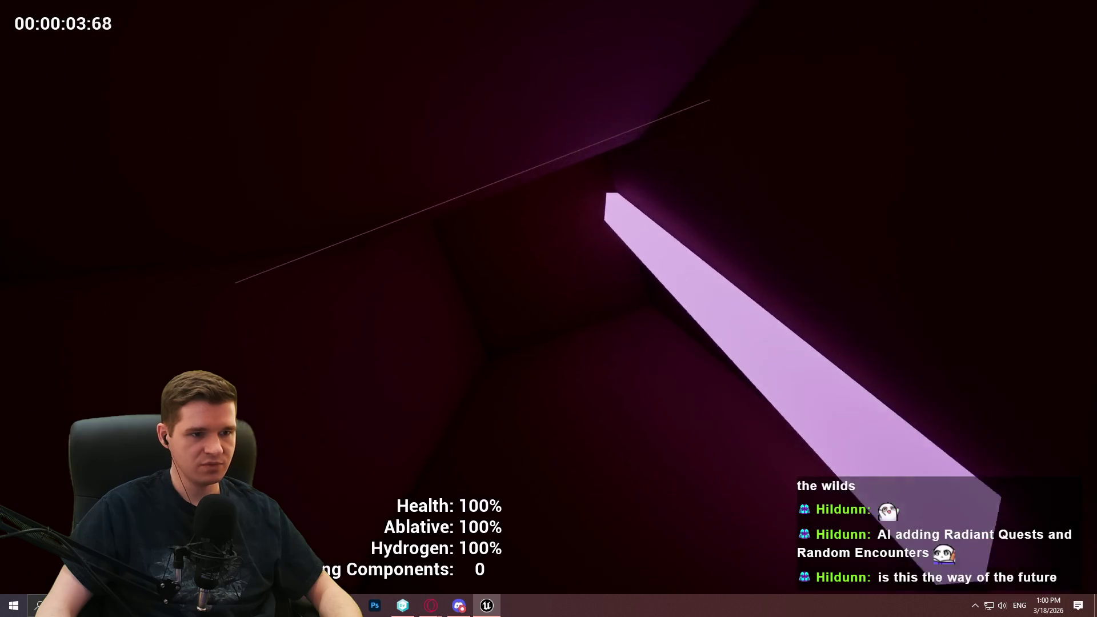
key("Escape")
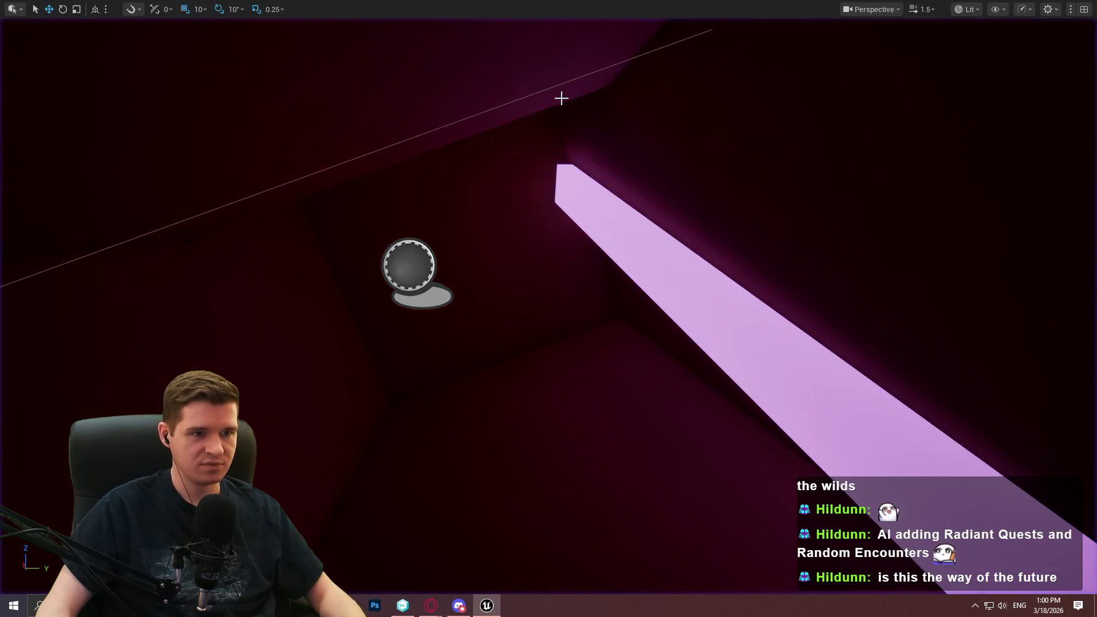
Step: Play From Here on the stepped block and run the character into the yellow arena
left_click_drag(564, 80, 574, 240)
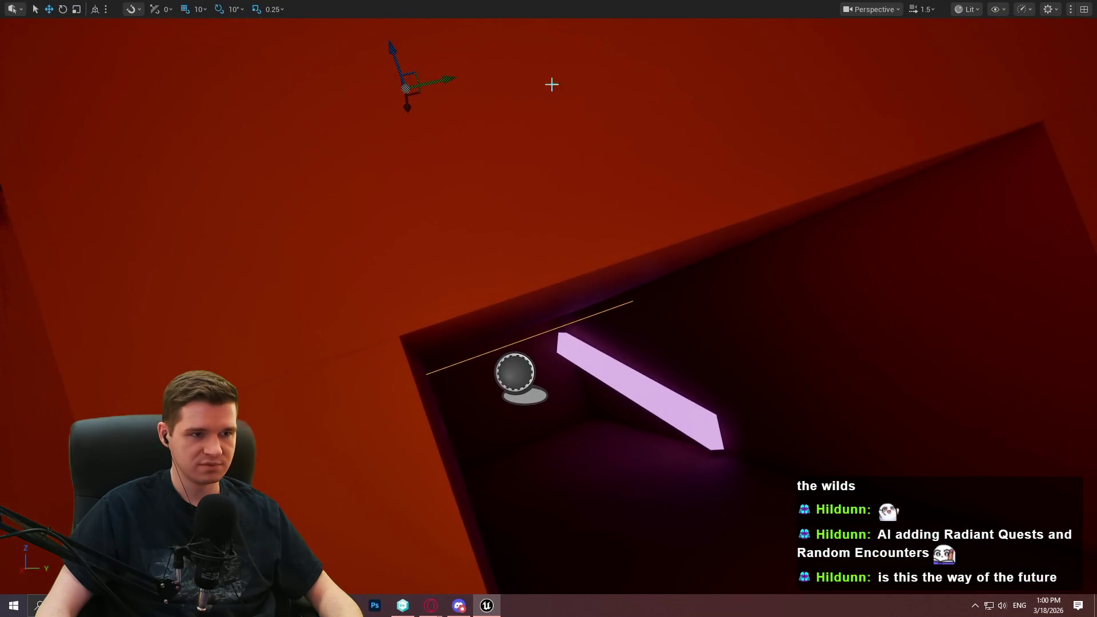
left_click_drag(628, 358, 575, 370)
right_click(576, 369)
left_click(683, 586)
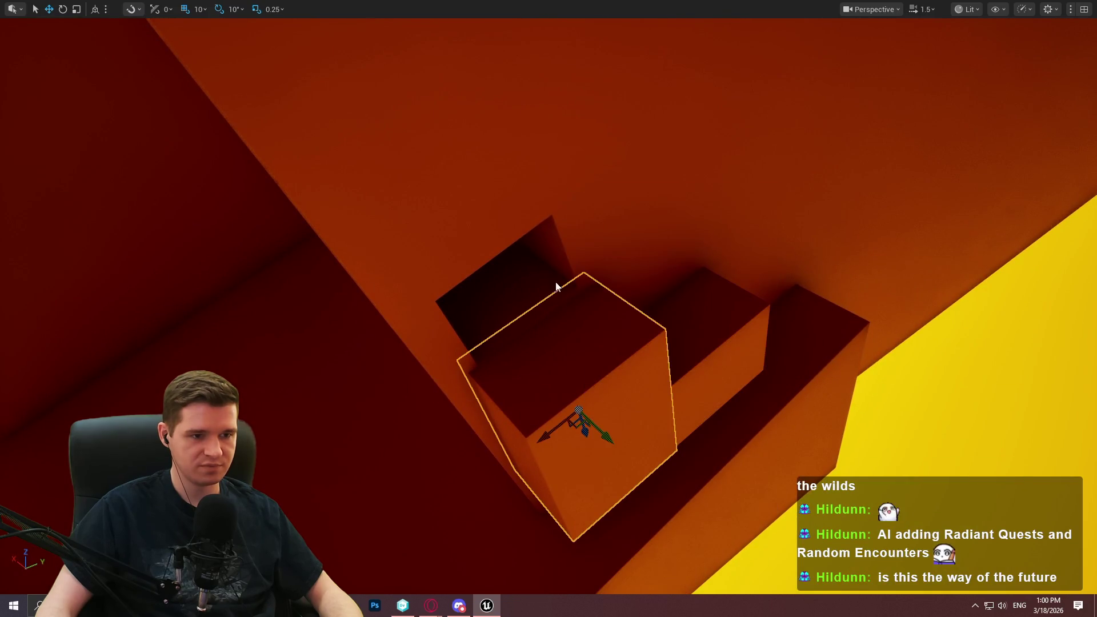
left_click(560, 481)
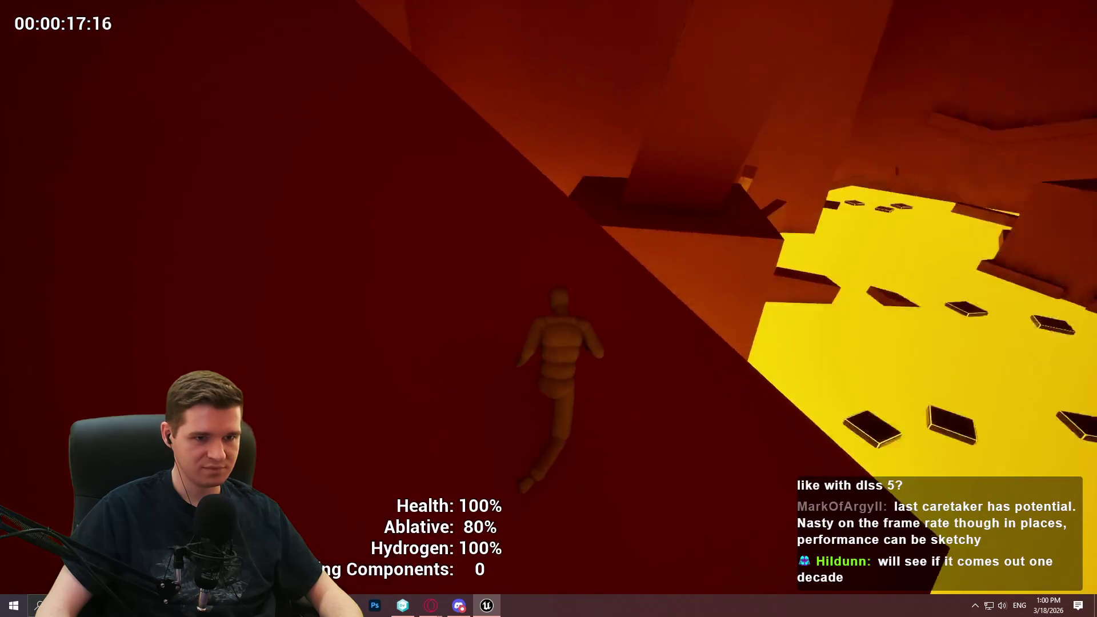
key("w")
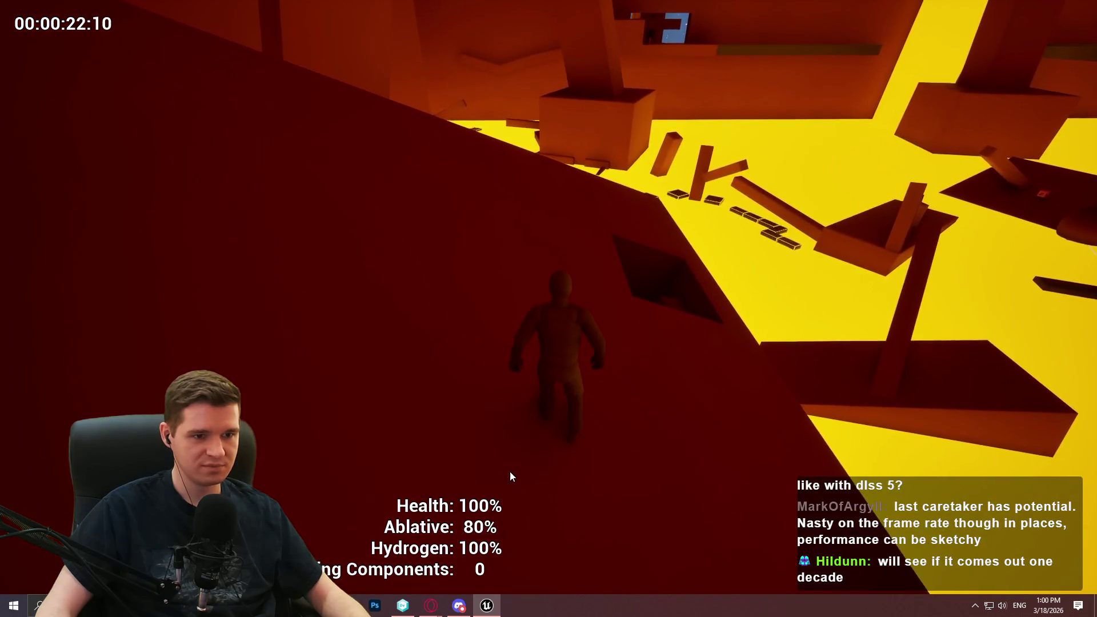
key("Escape")
Step: Fly through the dark opening past the purple light and restore the full editor layout
mouse_move(549, 308)
left_mouse_down()
mouse_move(676, 277)
mouse_move(714, 297)
left_mouse_up()
scroll(548, 308, "down", 3)
key("w")
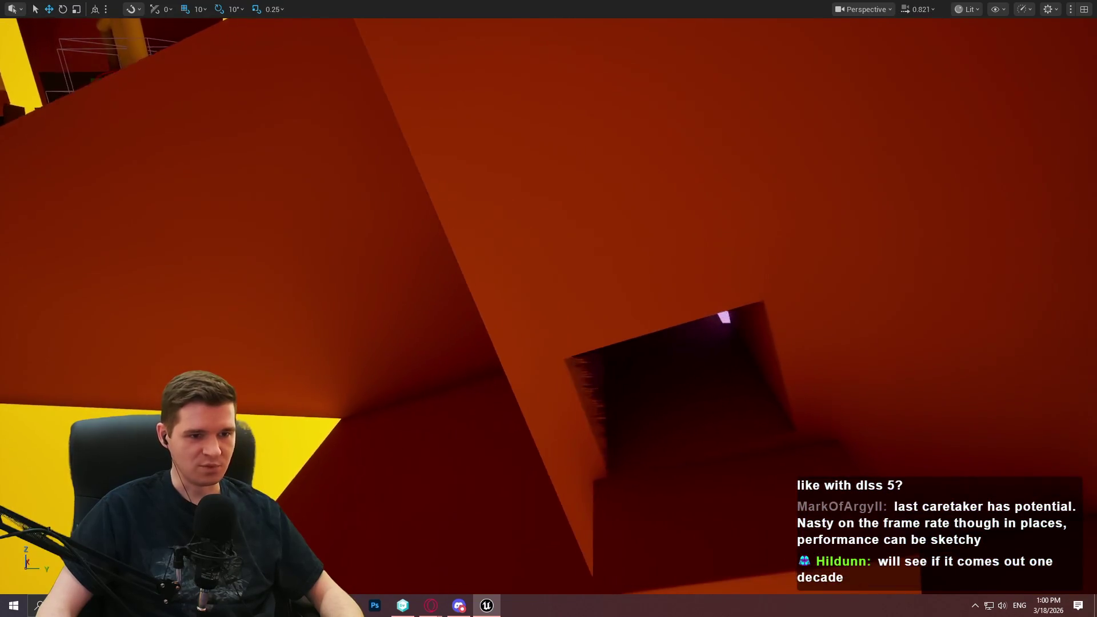
left_click_drag(548, 308, 502, 314)
left_click_drag(659, 255, 659, 254)
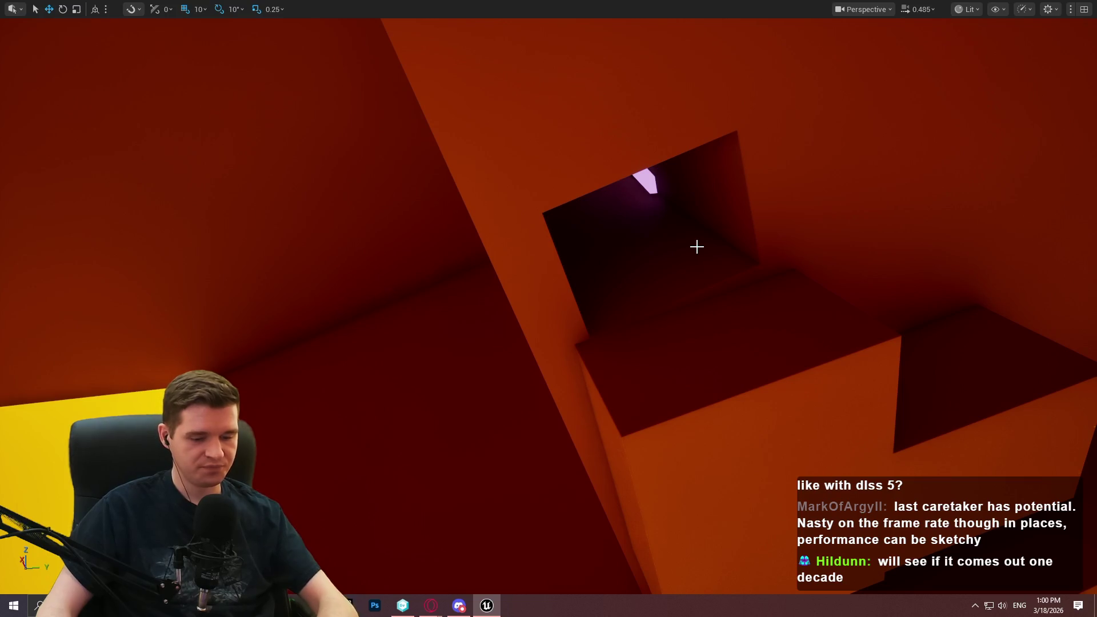
key("F11")
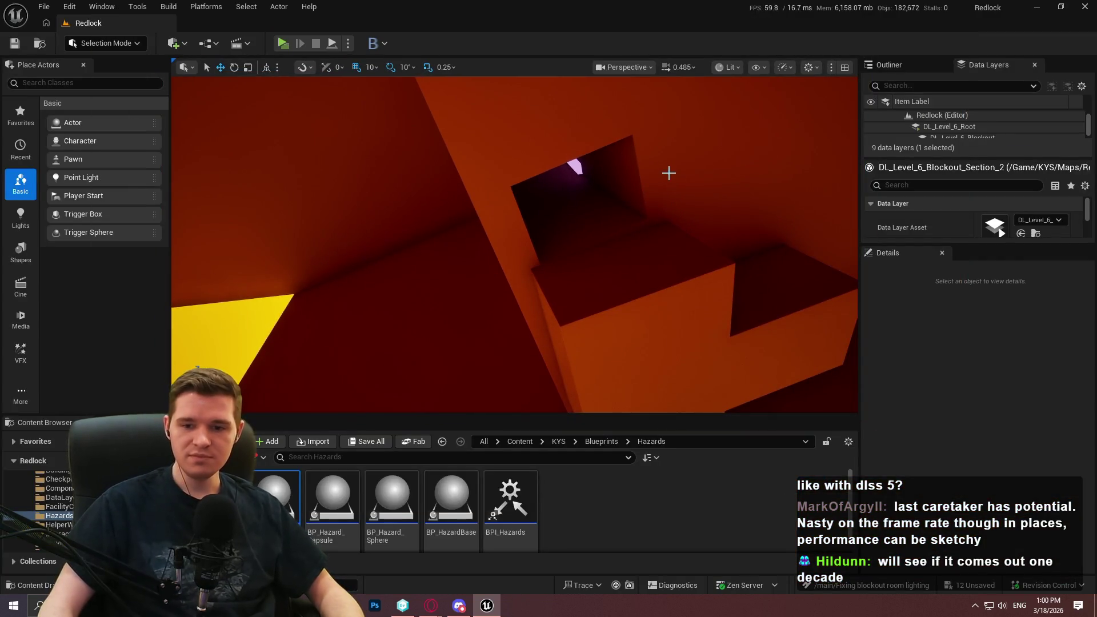
Step: Enlarge the Data Layers panel to show Blockout Section 2's visibility and loading settings
left_click_drag(672, 353, 731, 344)
left_click_drag(952, 244, 953, 403)
left_click_drag(654, 171, 649, 174)
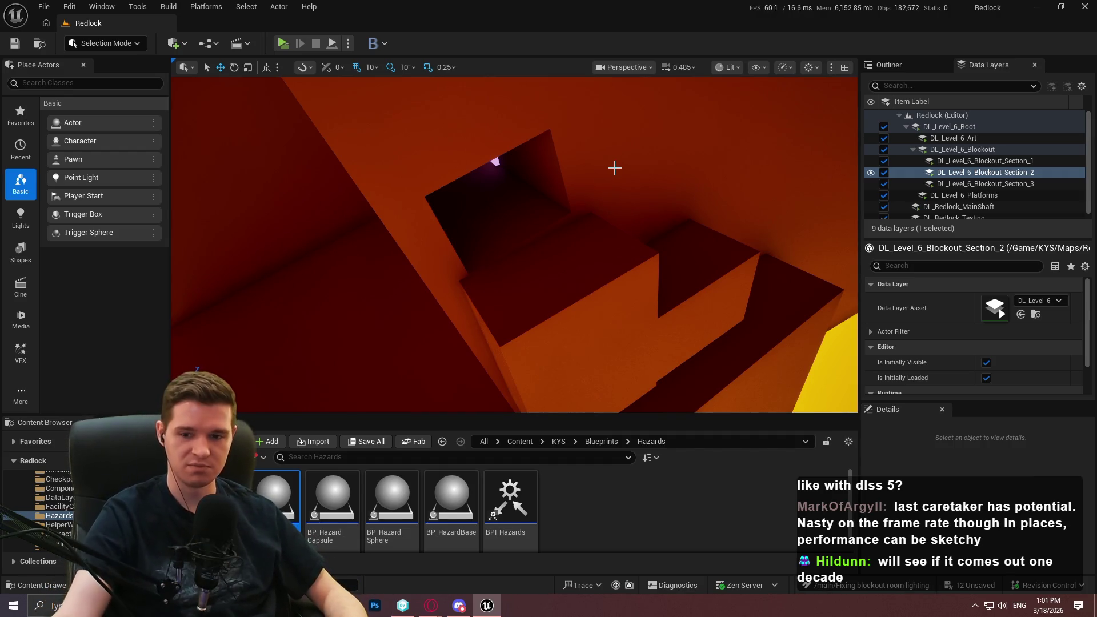
left_click_drag(618, 221, 629, 199)
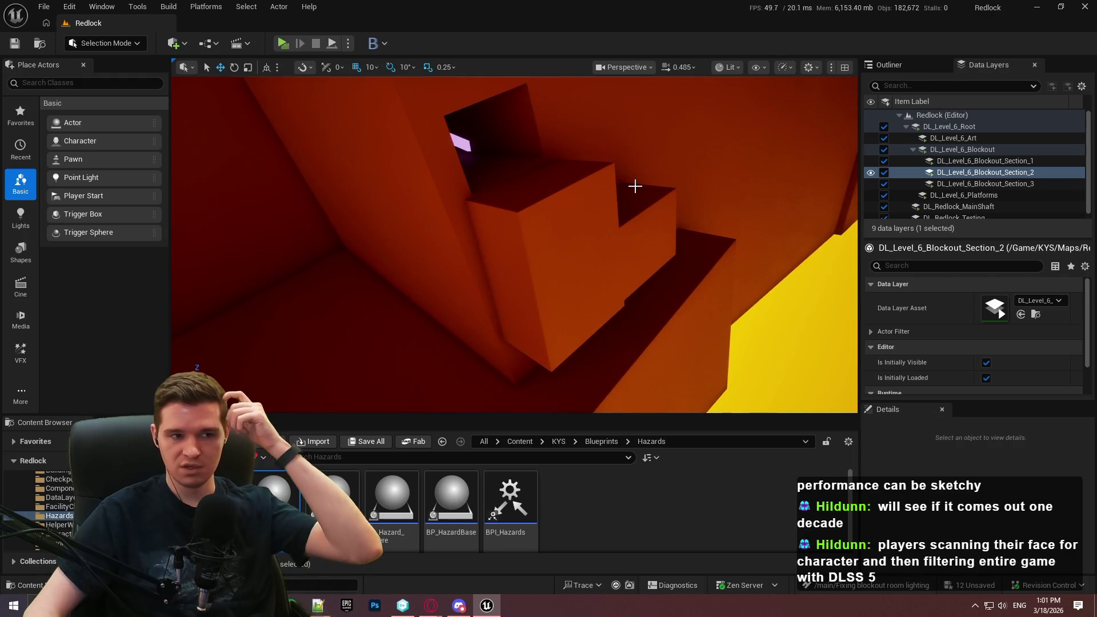
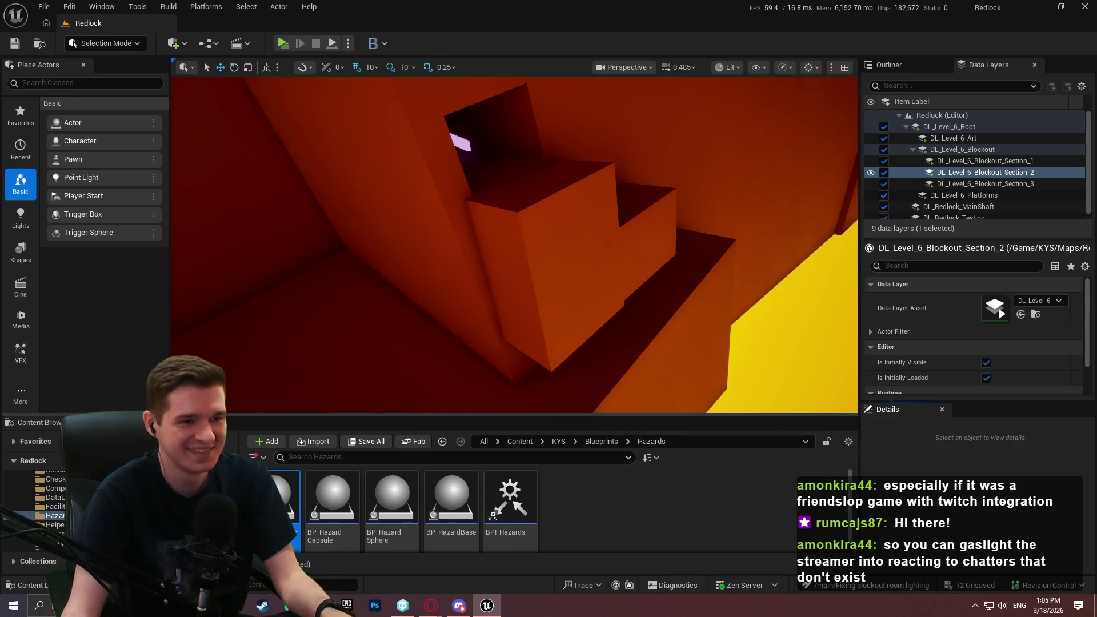
Step: Fly the viewport forward through the pipe structure toward the dark shaft
scroll(514, 244, "up", 2)
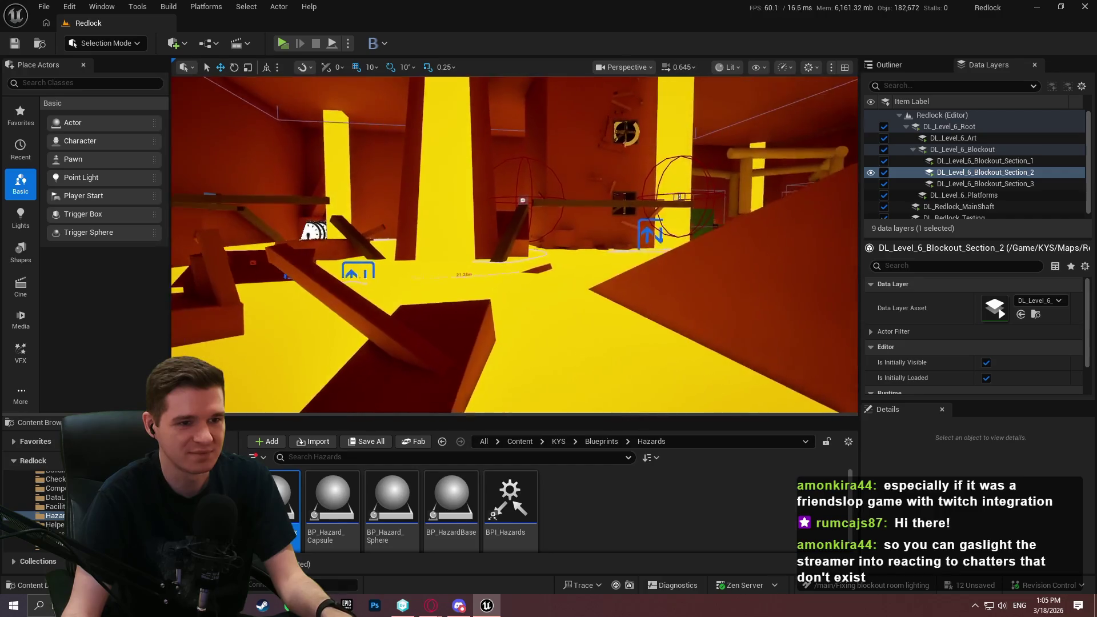
scroll(514, 244, "up", 3)
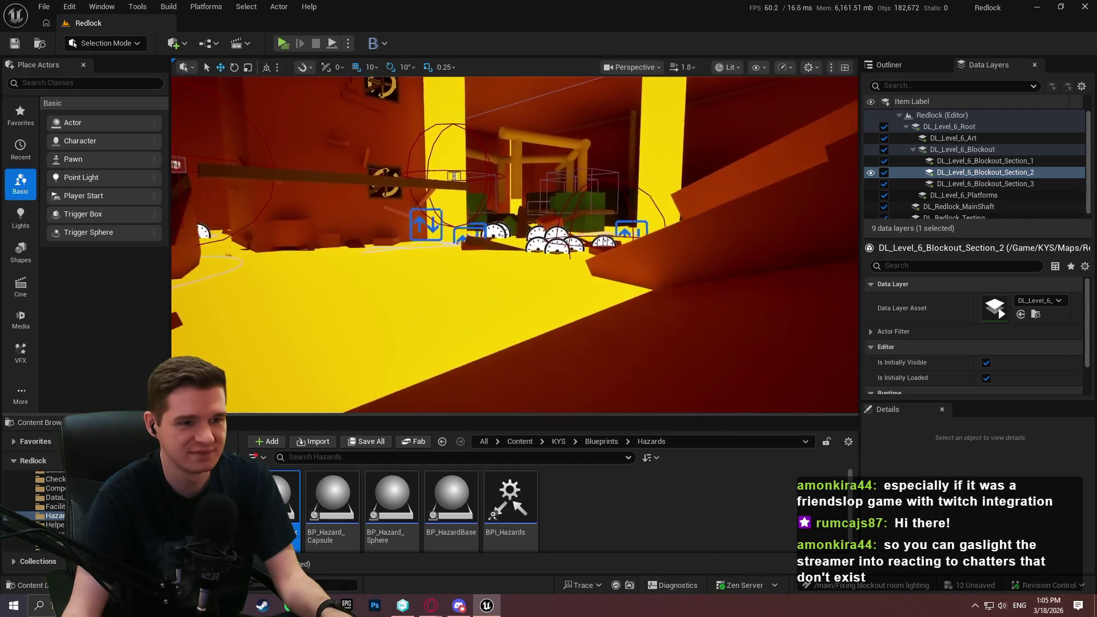
scroll(515, 245, "up", 2)
key("w")
key("w")
key("w")
scroll(514, 245, "down", 1)
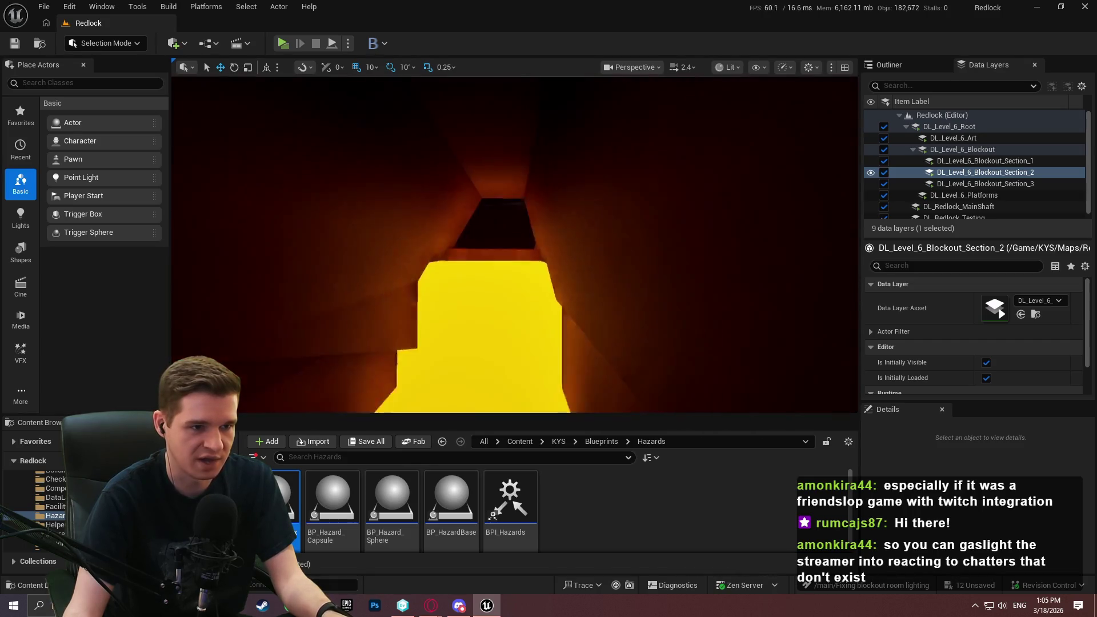
key("w")
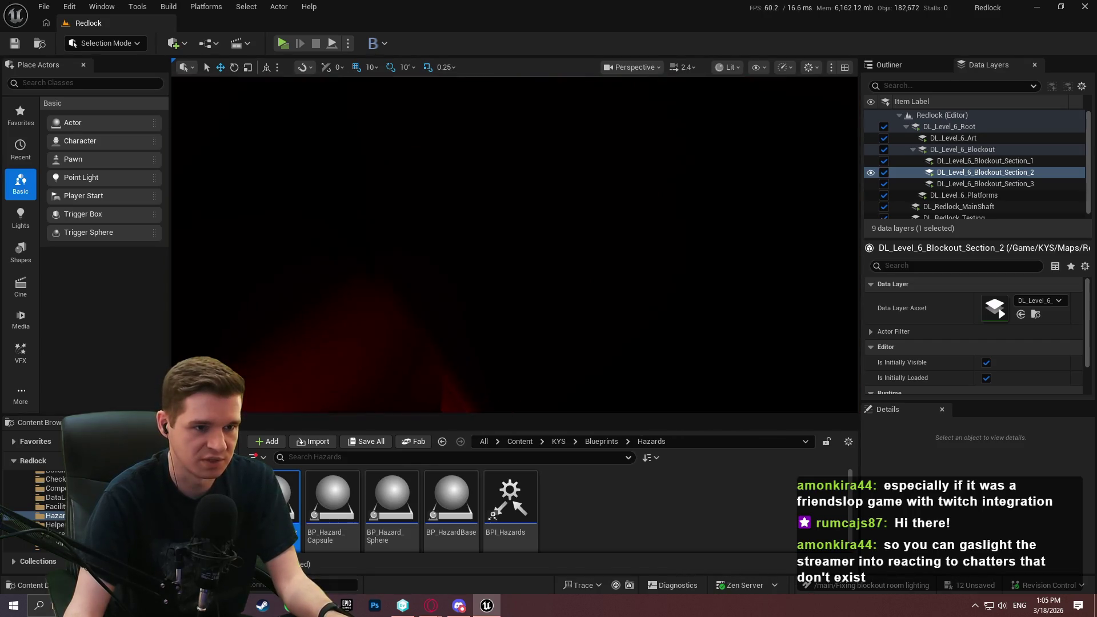
Step: Descend the red-lit shaft into the orange room and place a point light in the dark shaft
key("w")
scroll(514, 244, "down", 1)
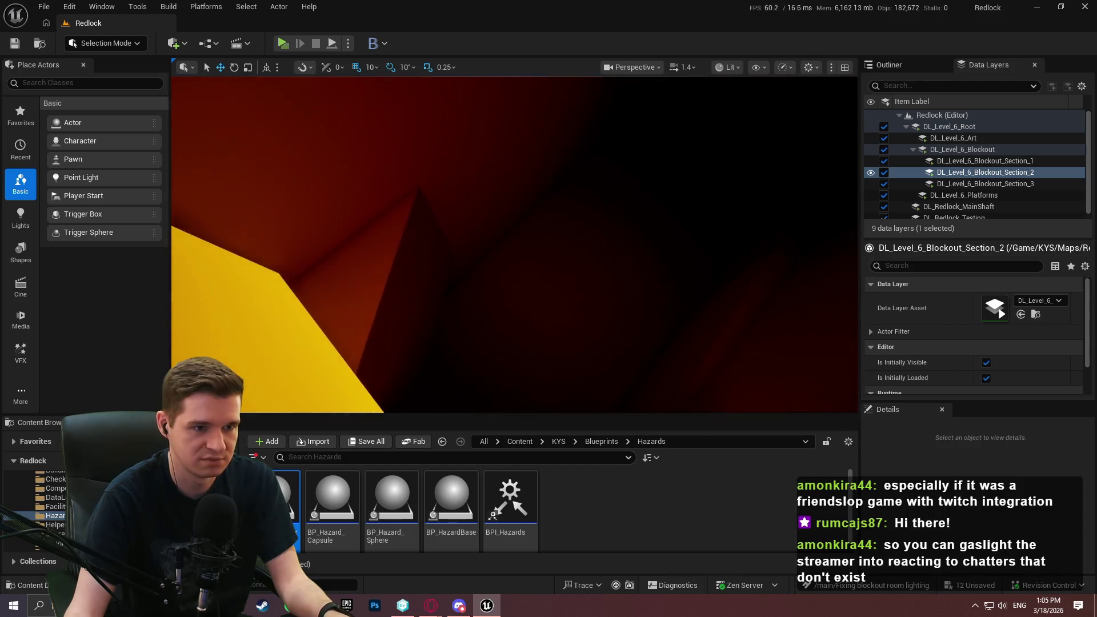
key("w")
key("w")
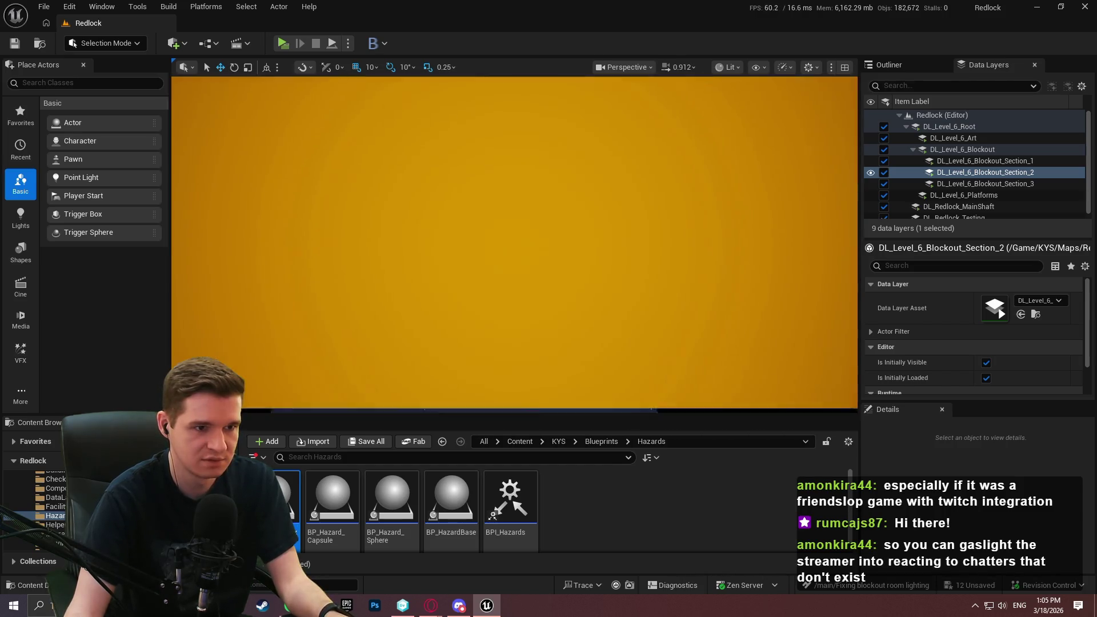
key("w")
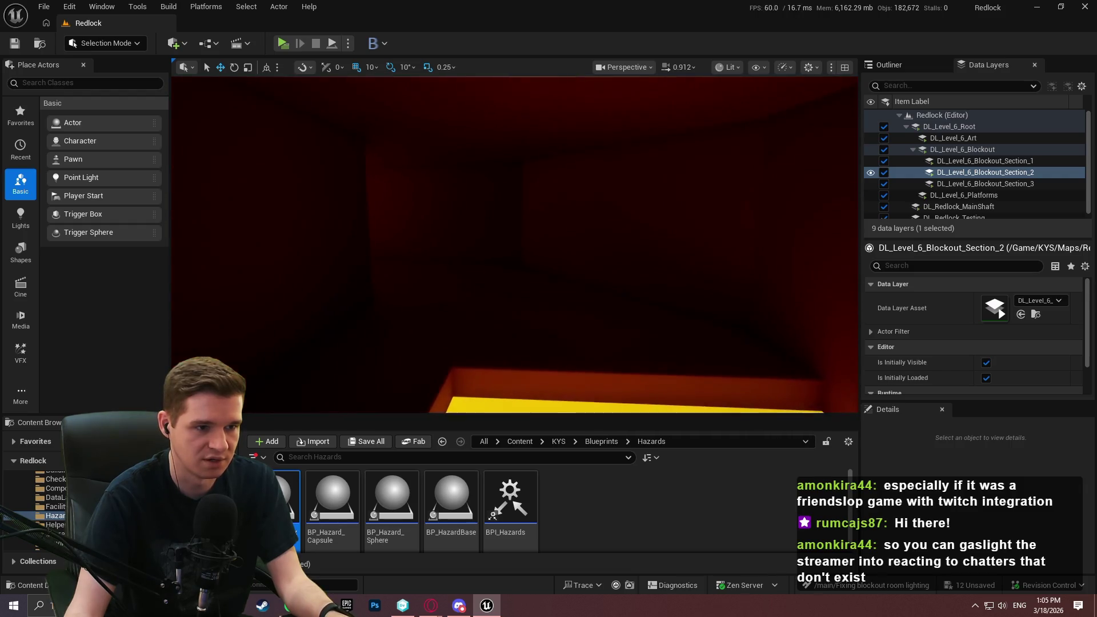
key("w")
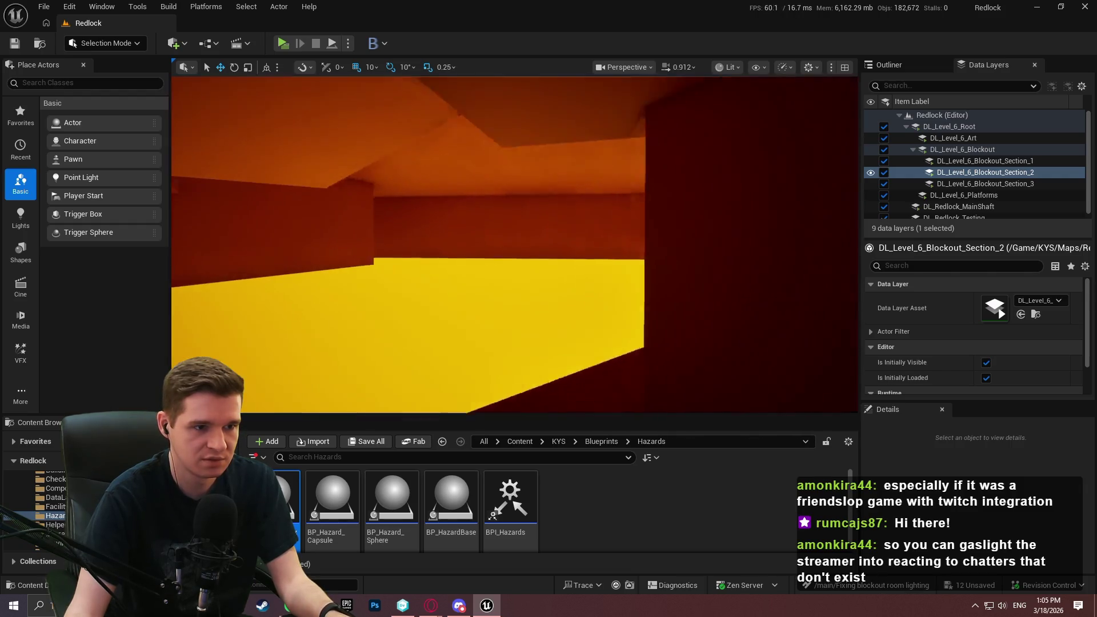
key("w")
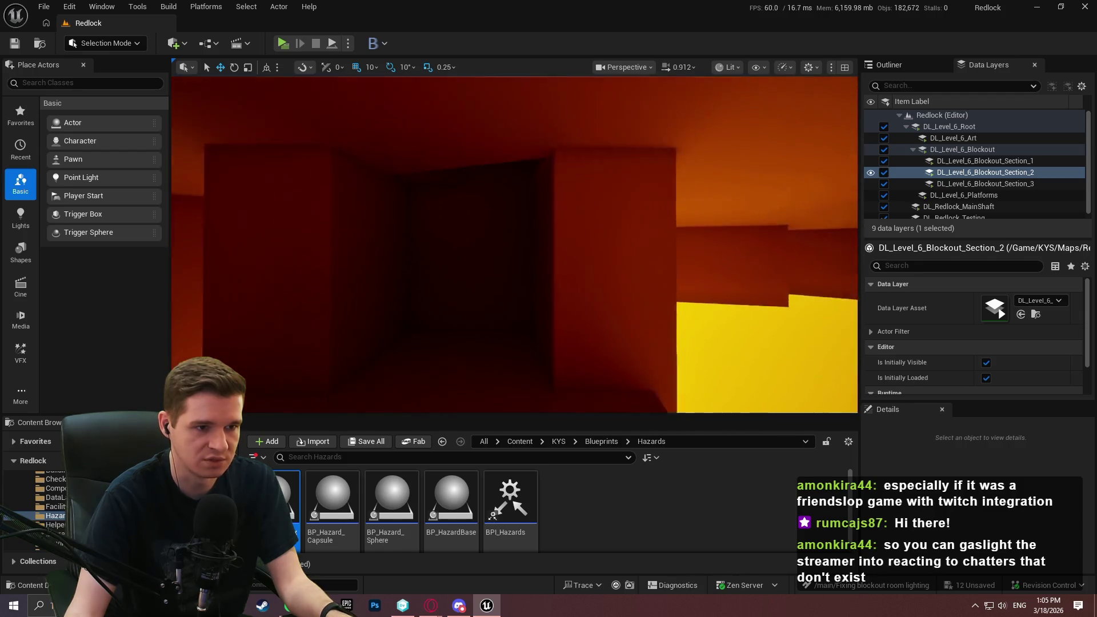
key("w")
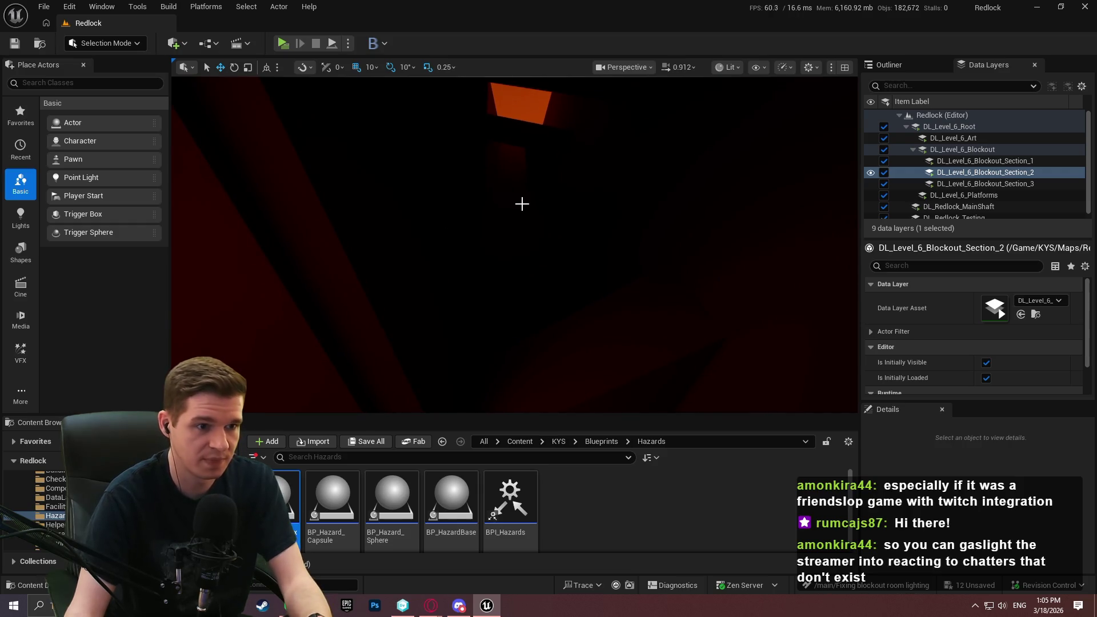
left_click(524, 175)
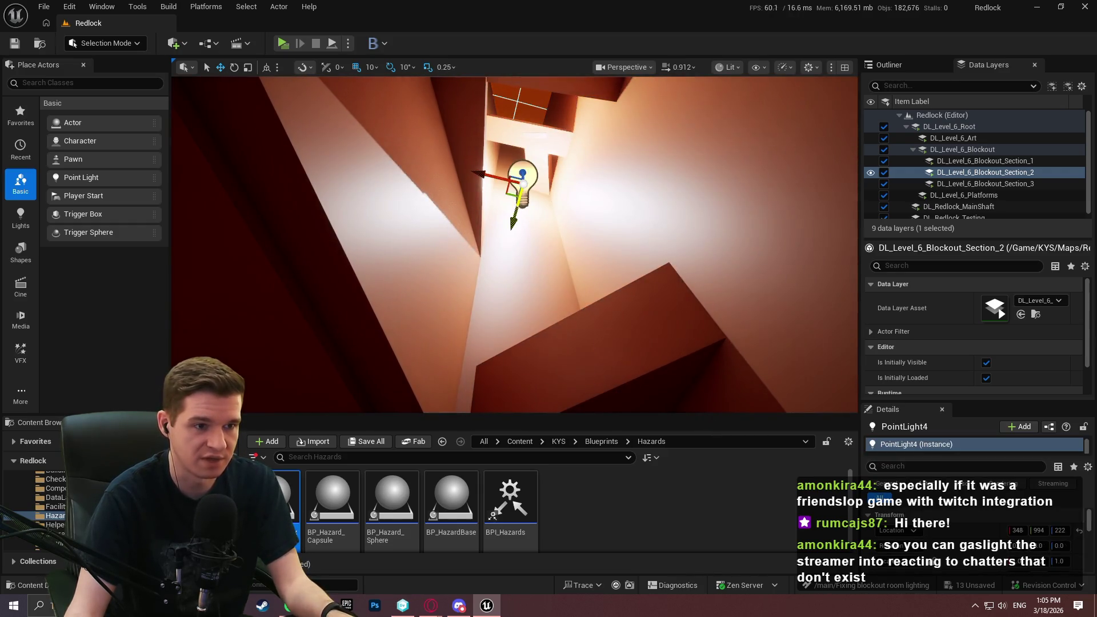
Step: Raise the new point light toward the shaft opening and set its intensity to 50
left_click_drag(516, 200, 532, 137)
scroll(985, 519, "down", 2)
scroll(1000, 520, "down", 1)
mouse_move(1020, 534)
left_mouse_down()
mouse_move(997, 535)
mouse_move(1017, 534)
left_mouse_up()
type("0")
key("Return")
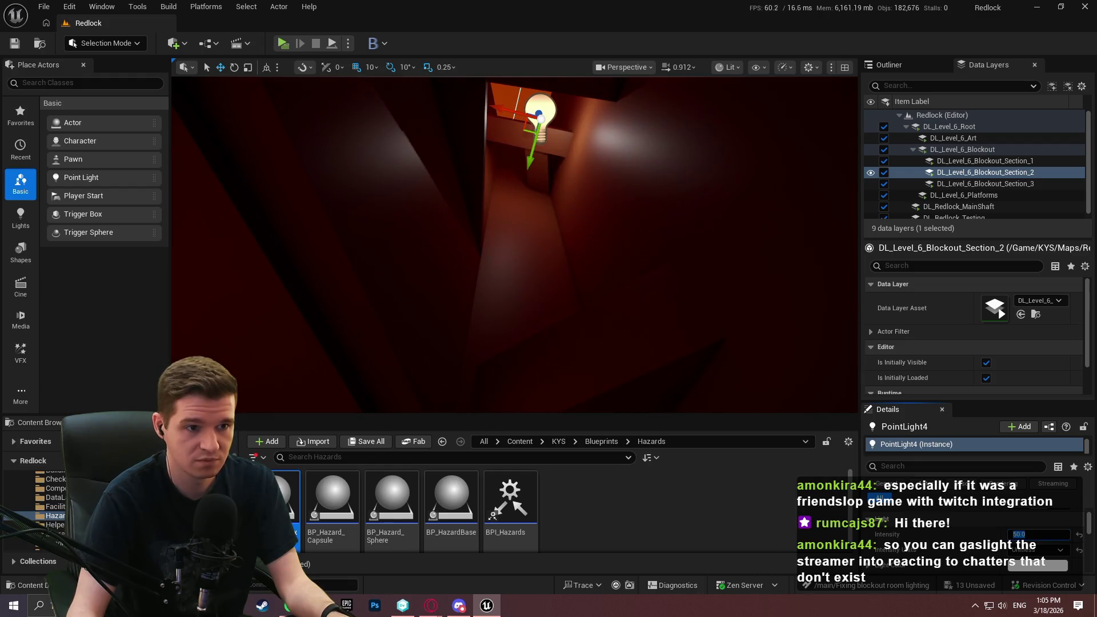
Step: Tint the point light's colour orange
left_click(1037, 565)
mouse_move(855, 362)
left_mouse_down()
mouse_move(886, 384)
mouse_move(893, 374)
left_mouse_up()
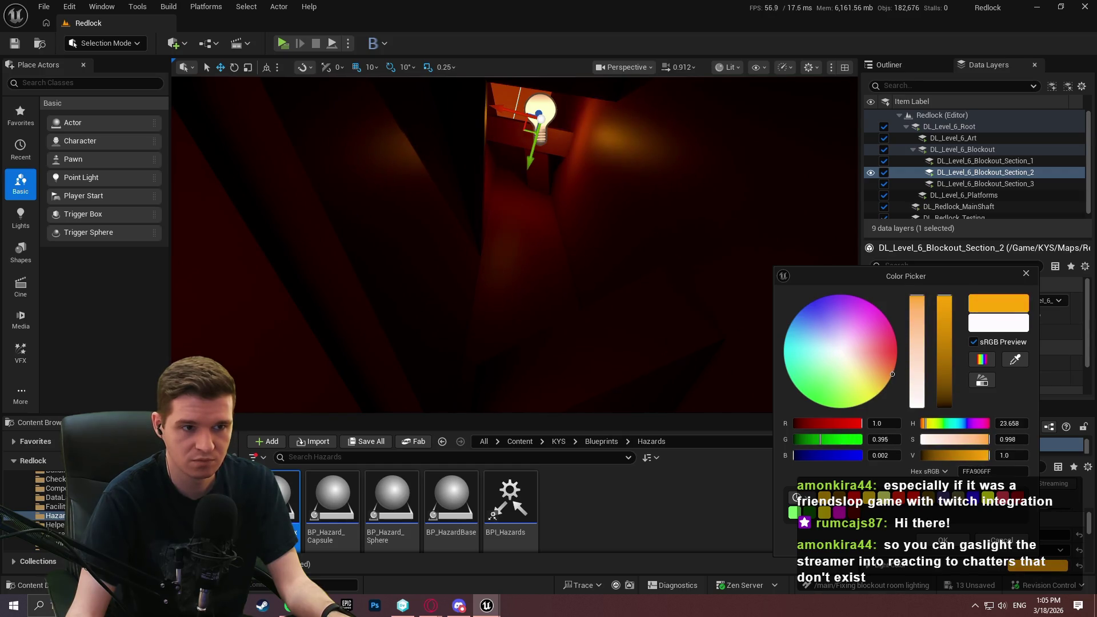
left_click(942, 540)
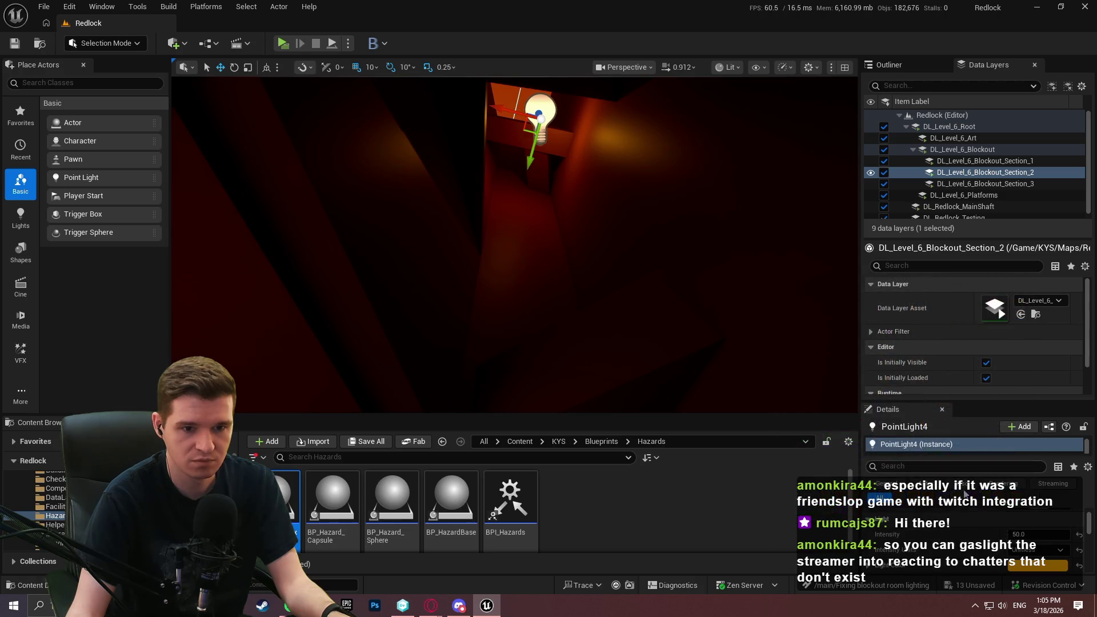
mouse_move(985, 404)
left_mouse_down()
mouse_move(966, 199)
mouse_move(968, 213)
left_mouse_up()
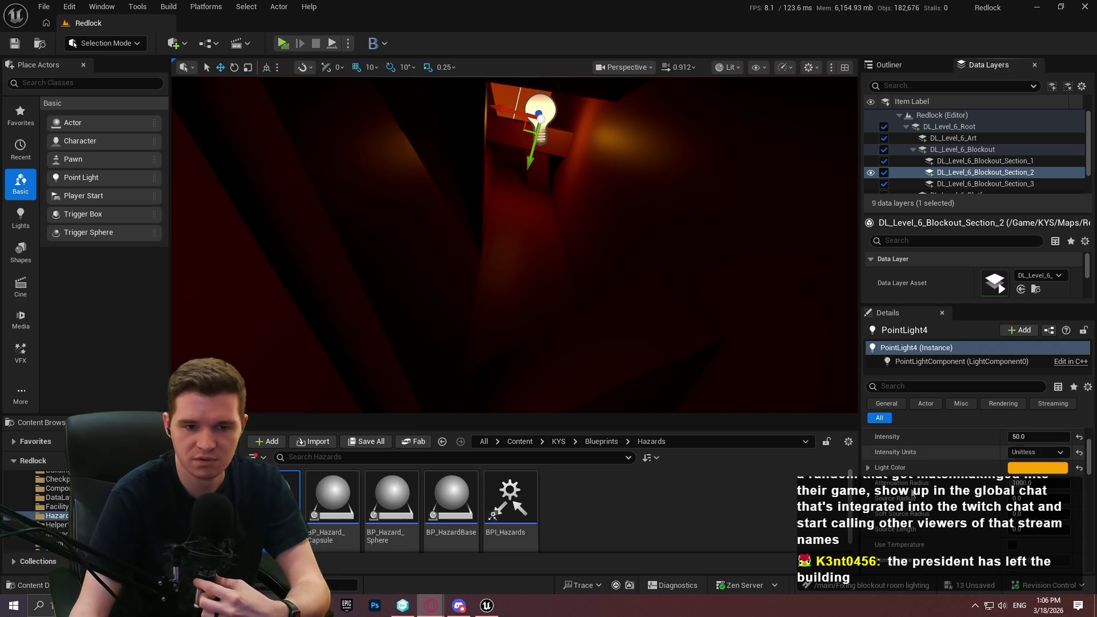
Step: Reduce PointLight4's attenuation radius from about 851 to roughly 347
scroll(920, 477, "down", 3)
scroll(935, 470, "up", 2)
left_click_drag(1029, 447, 989, 446)
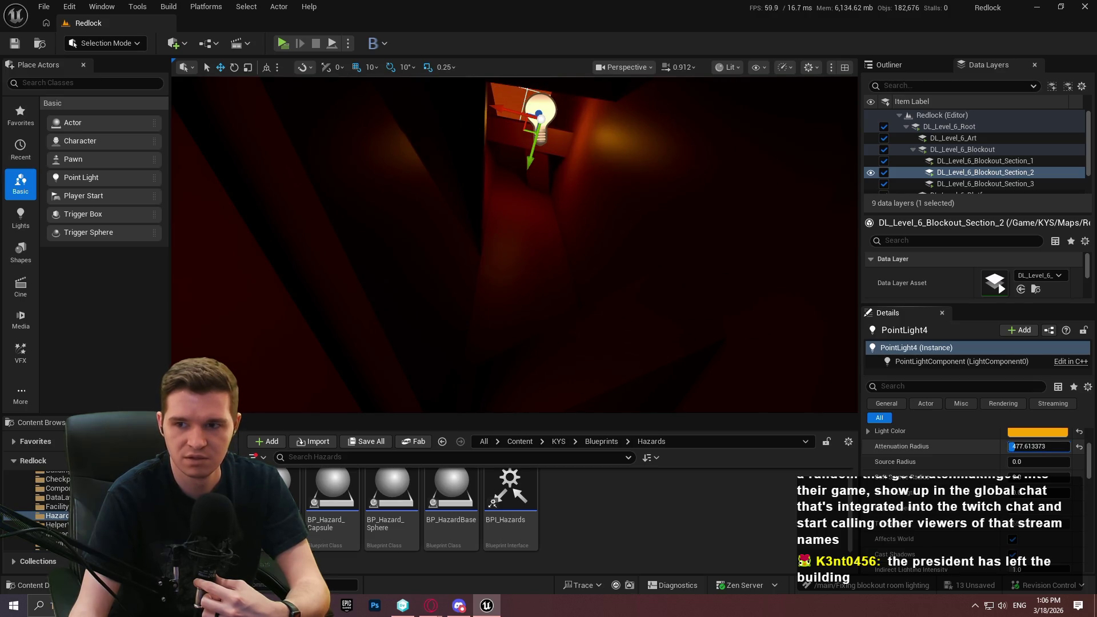
left_click_drag(1011, 446, 1015, 447)
key("ctrl+z")
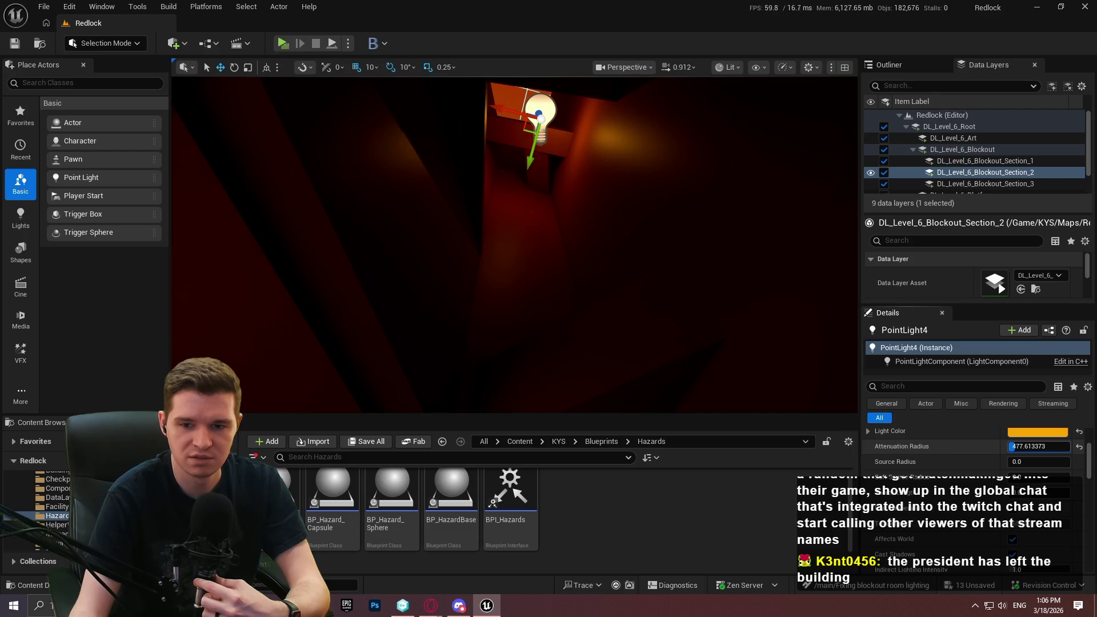
left_click_drag(1016, 446, 1011, 446)
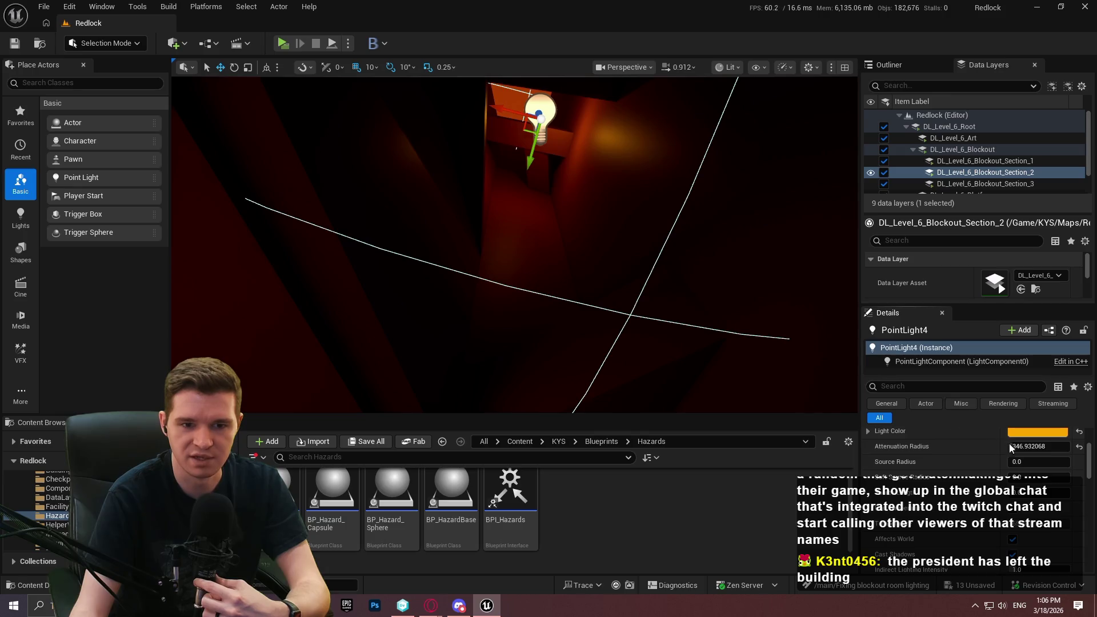
mouse_move(514, 257)
left_mouse_down()
mouse_move(474, 234)
mouse_move(678, 262)
left_mouse_up()
right_click(564, 187)
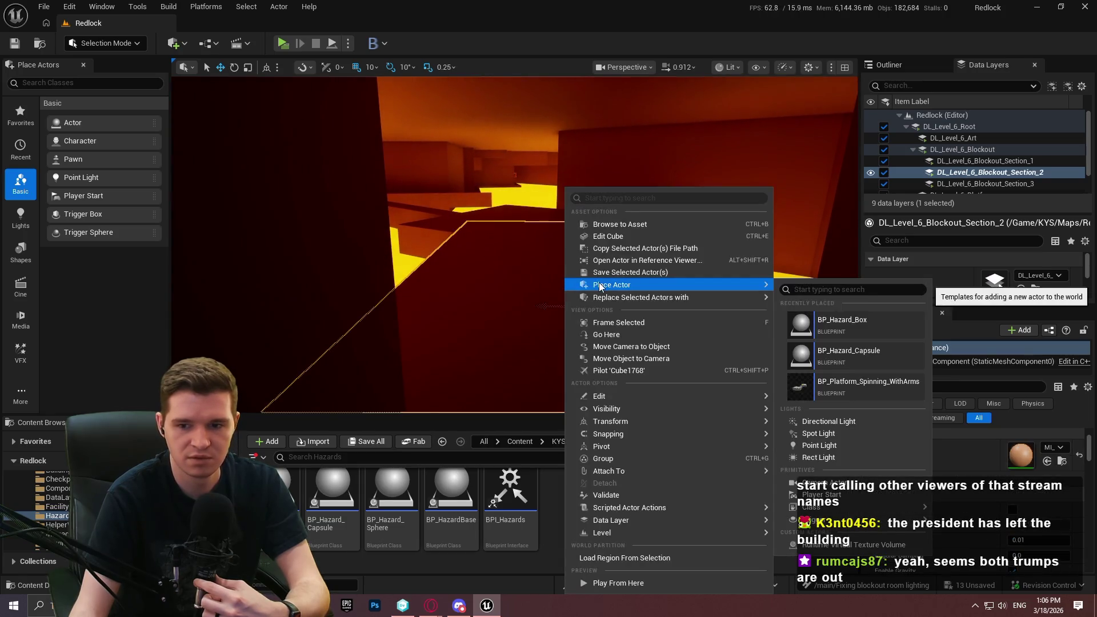
Step: Play the level from the lit floor spot, dismiss the welcome message, walk around, go fullscreen
left_click(315, 121)
key("alt+p")
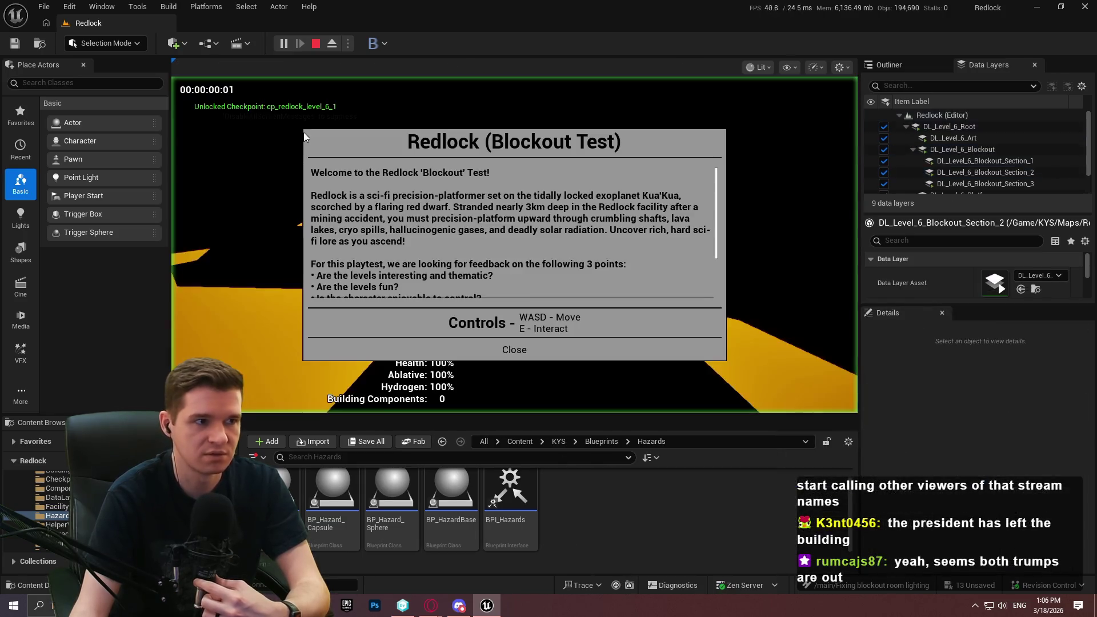
left_click(514, 348)
key("s")
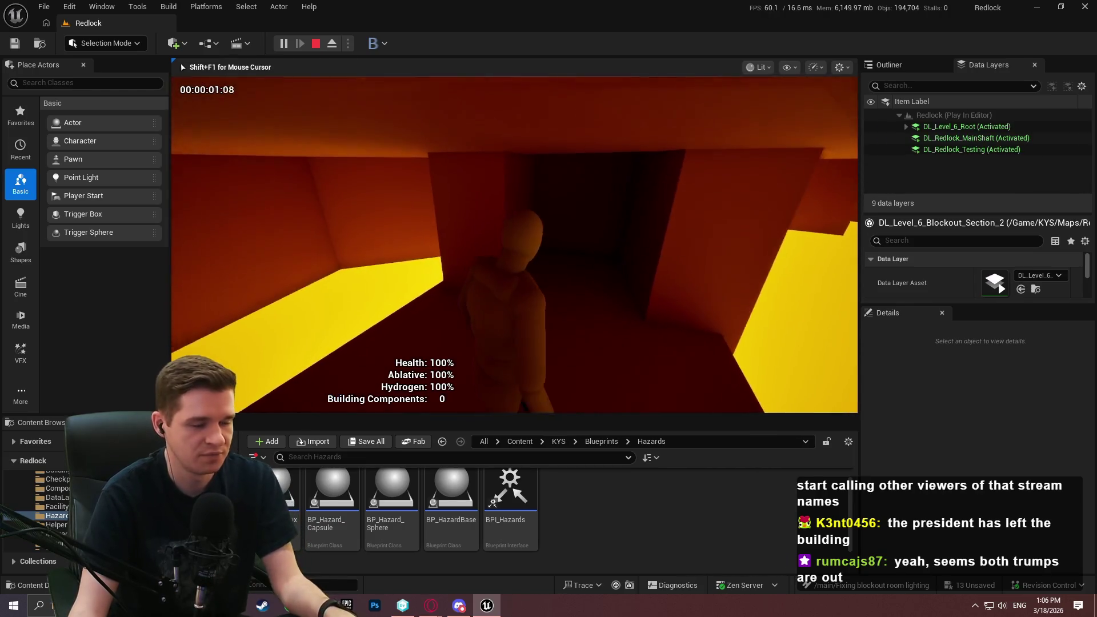
key("F11")
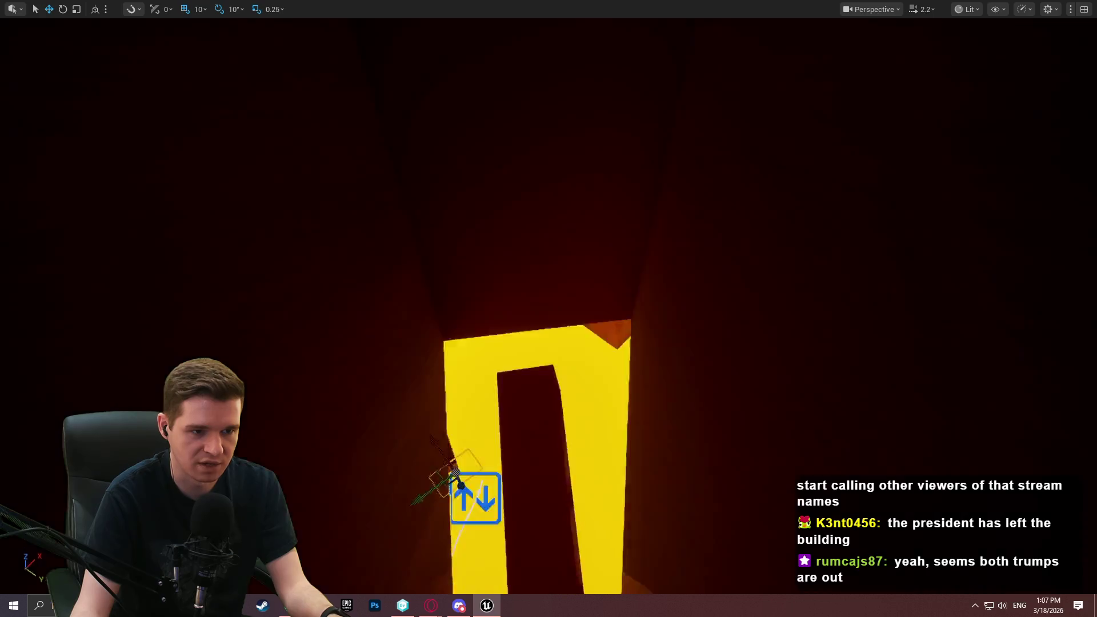
Step: Fly into the lit shaft and select the dark cube Cube484
scroll(548, 309, "up", 1)
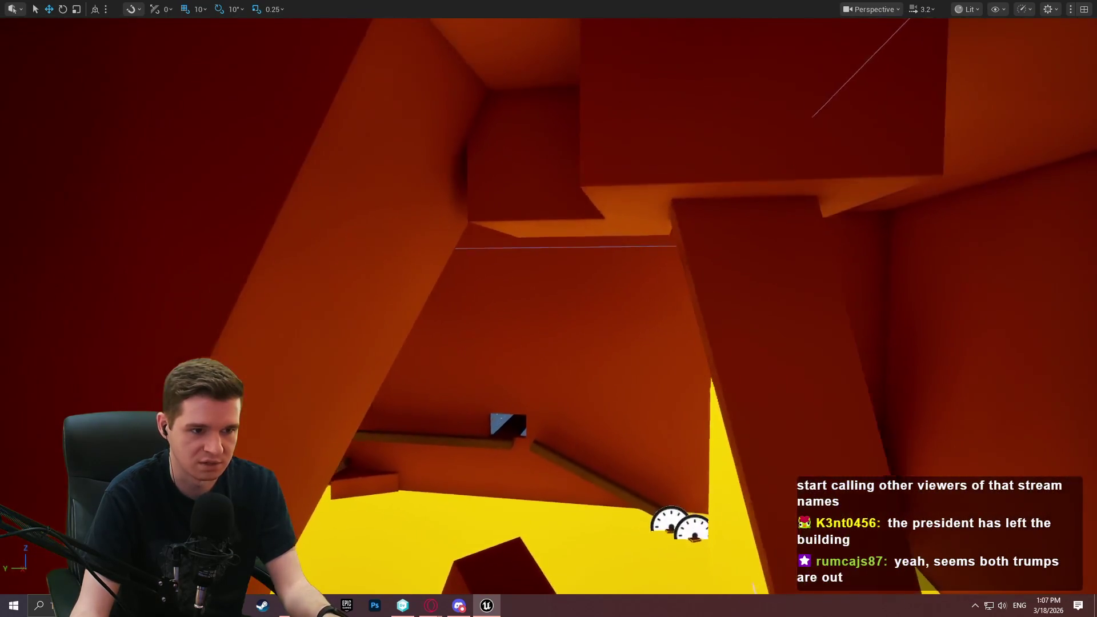
scroll(548, 308, "up", 3)
scroll(548, 309, "down", 2)
key("w")
key("w")
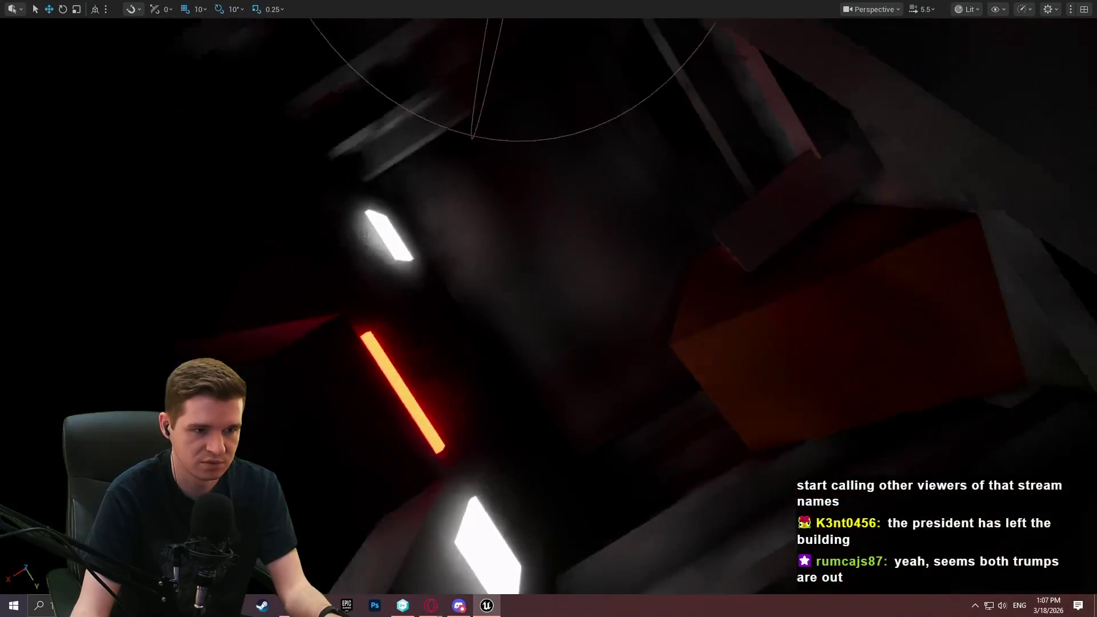
left_click(619, 213)
key("F11")
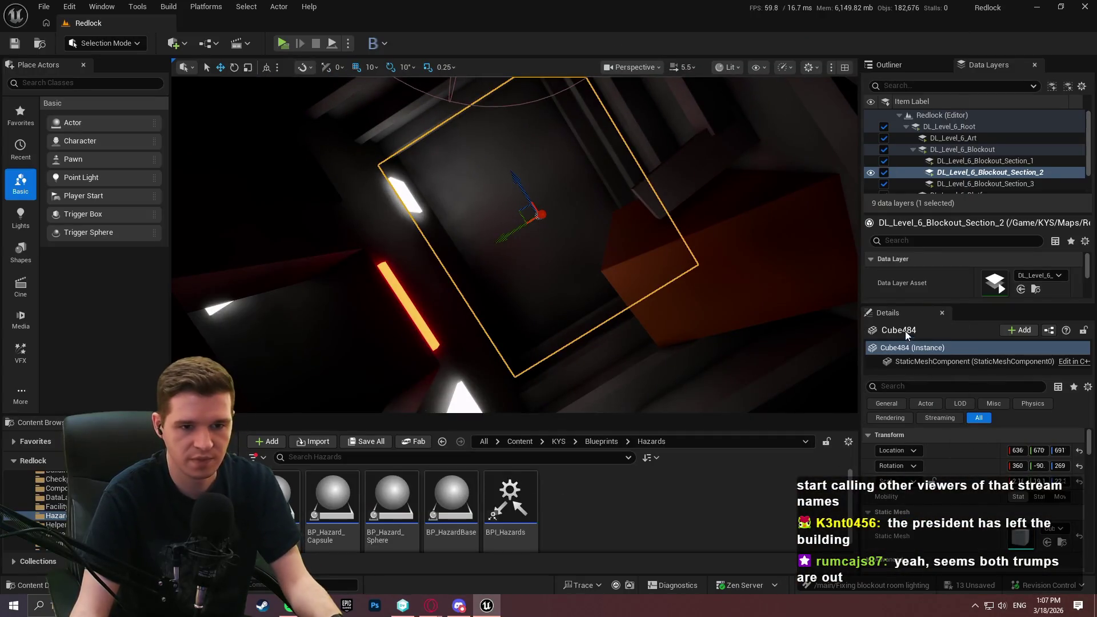
Step: Enable Far Shadow on Cube484 via a 'far' Details filter, inspect it, and clear the filter
left_click(901, 386)
type("far")
left_click(1017, 466)
left_click_drag(514, 244, 600, 228)
mouse_move(517, 252)
left_mouse_down()
mouse_move(450, 274)
mouse_move(695, 243)
mouse_move(629, 246)
mouse_move(571, 229)
mouse_move(543, 217)
mouse_move(543, 183)
mouse_move(514, 205)
mouse_move(531, 217)
mouse_move(544, 208)
left_mouse_up()
scroll(514, 246, "down", 2)
key("f")
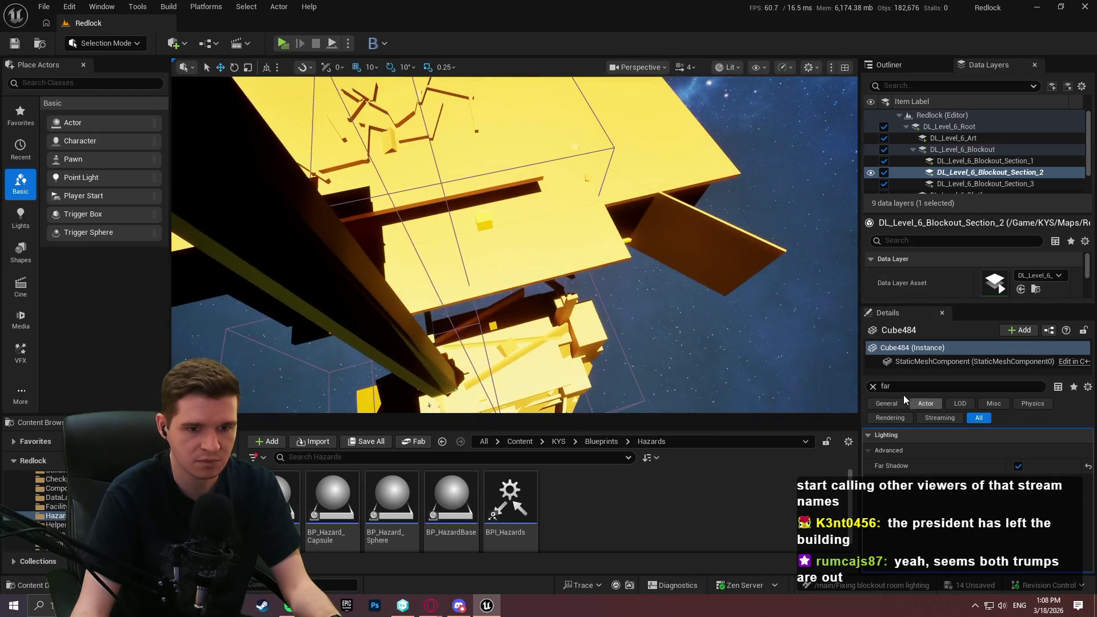
left_click(872, 387)
Step: Save all changes, checking out Cube242, Cube285, Cube408 and Cube484
left_click(44, 7)
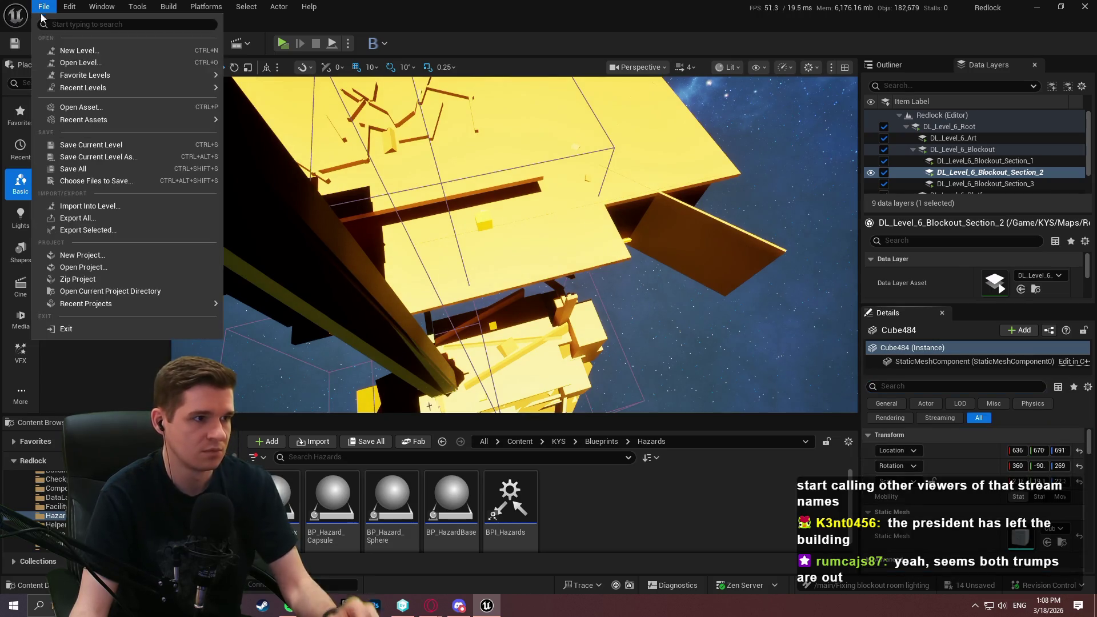
left_click(86, 168)
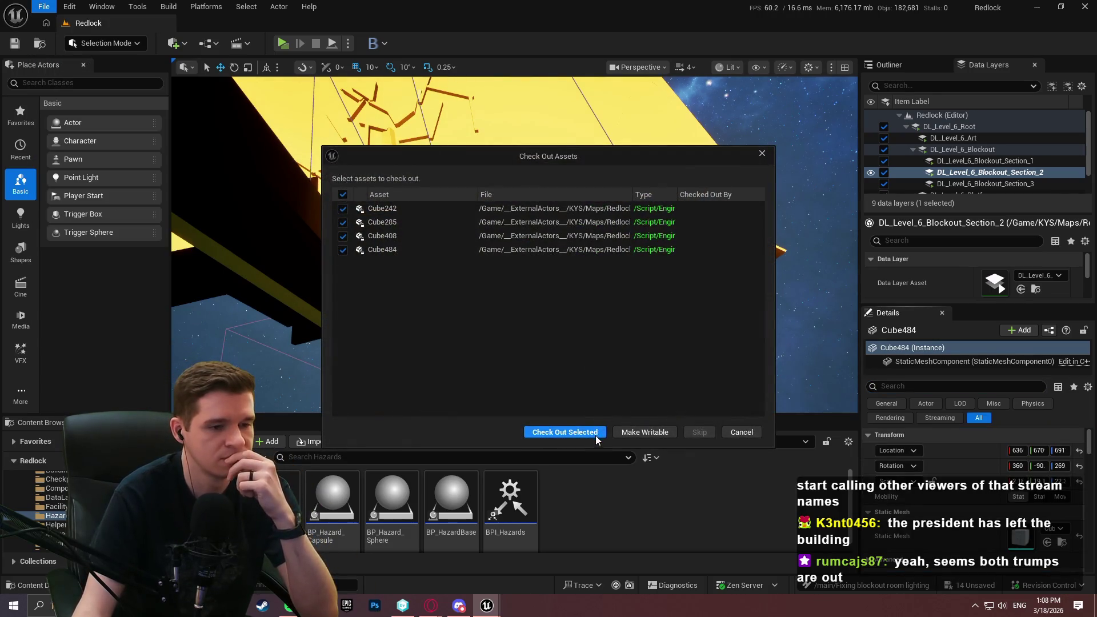
left_click(594, 433)
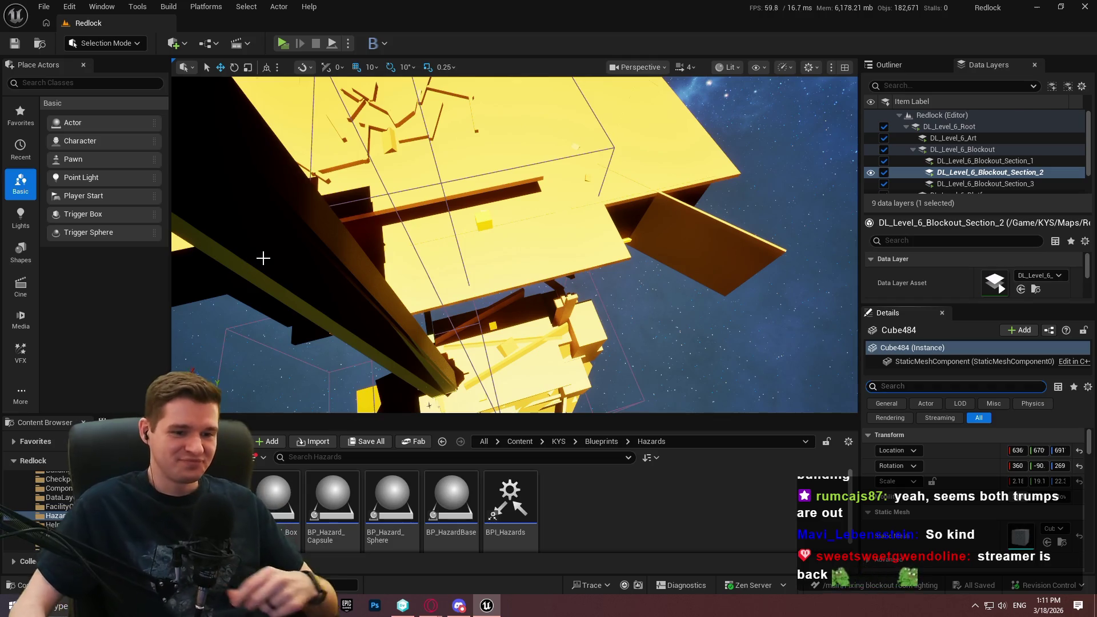
mouse_move(586, 334)
left_mouse_down()
mouse_move(559, 358)
mouse_move(477, 271)
left_mouse_up()
scroll(548, 343, "up", 3)
scroll(509, 303, "up", 2)
scroll(497, 291, "up", 1)
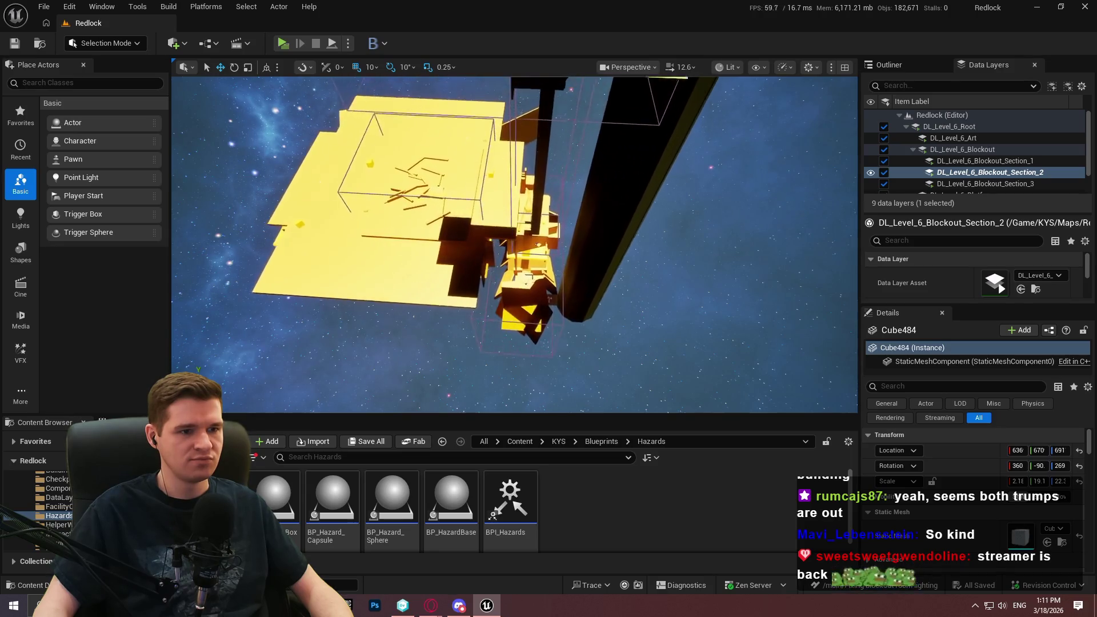
left_click_drag(477, 271, 434, 228)
left_click(614, 234)
mouse_move(614, 235)
left_mouse_down()
mouse_move(591, 211)
mouse_move(203, 5)
left_mouse_up()
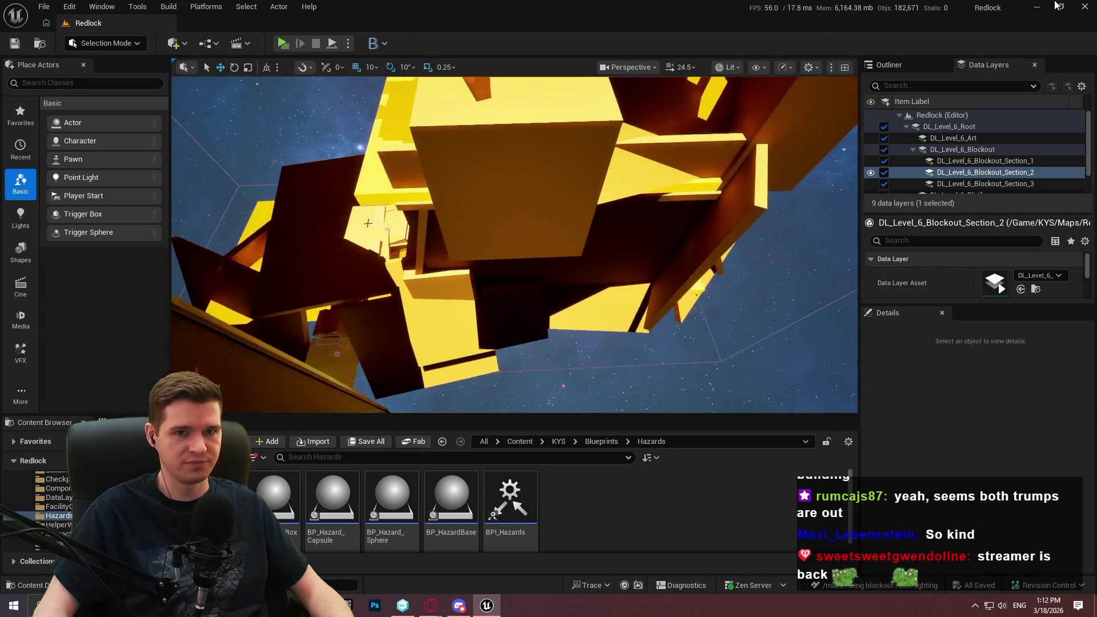
left_click(1085, 6)
Step: Review pending changes to the spinning platform blueprint, orange glow material and DefaultEditor.ini
left_click(55, 66)
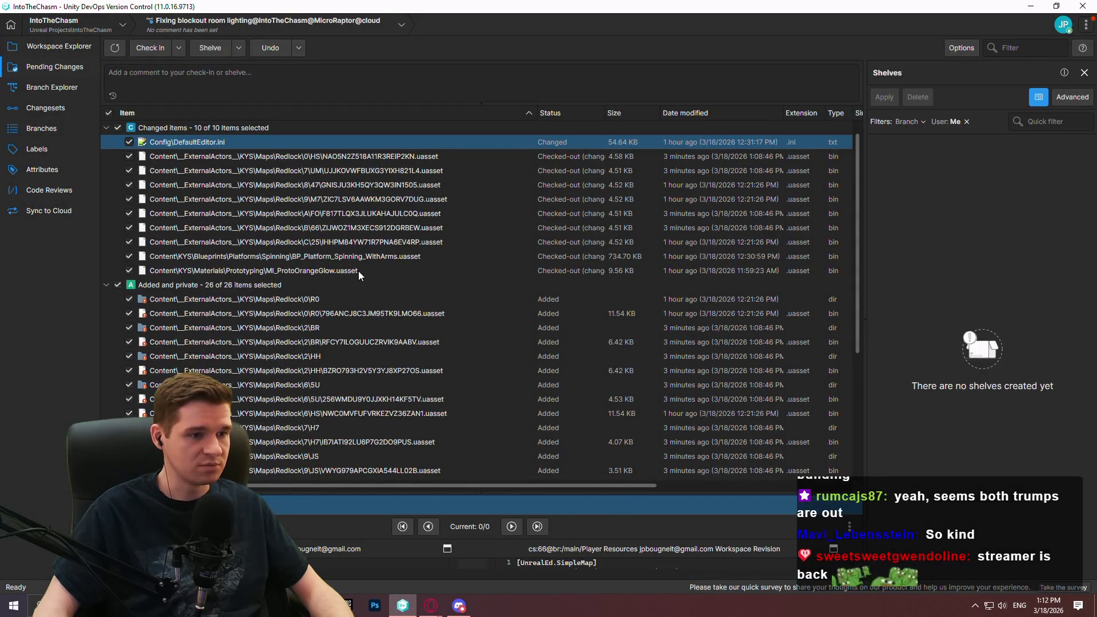
left_click(348, 256)
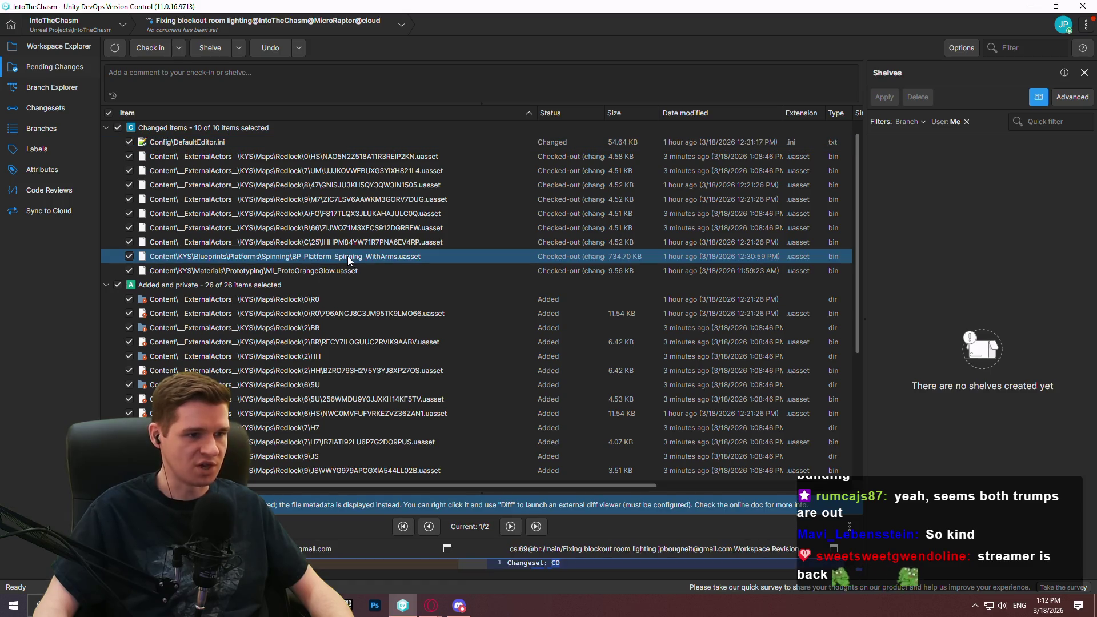
left_click(311, 275)
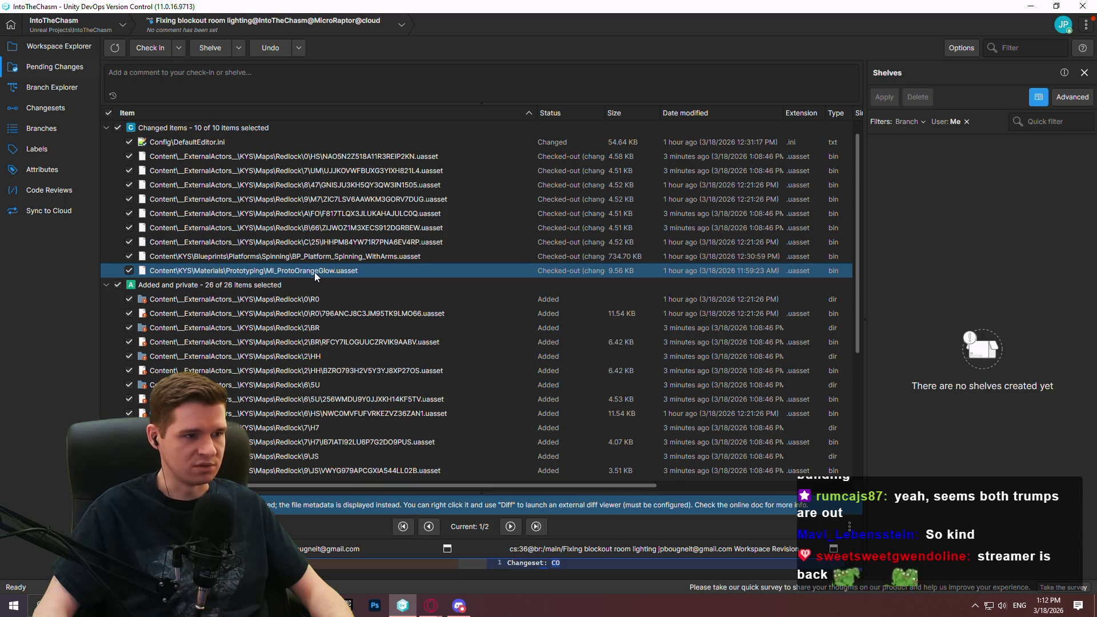
left_click(297, 143)
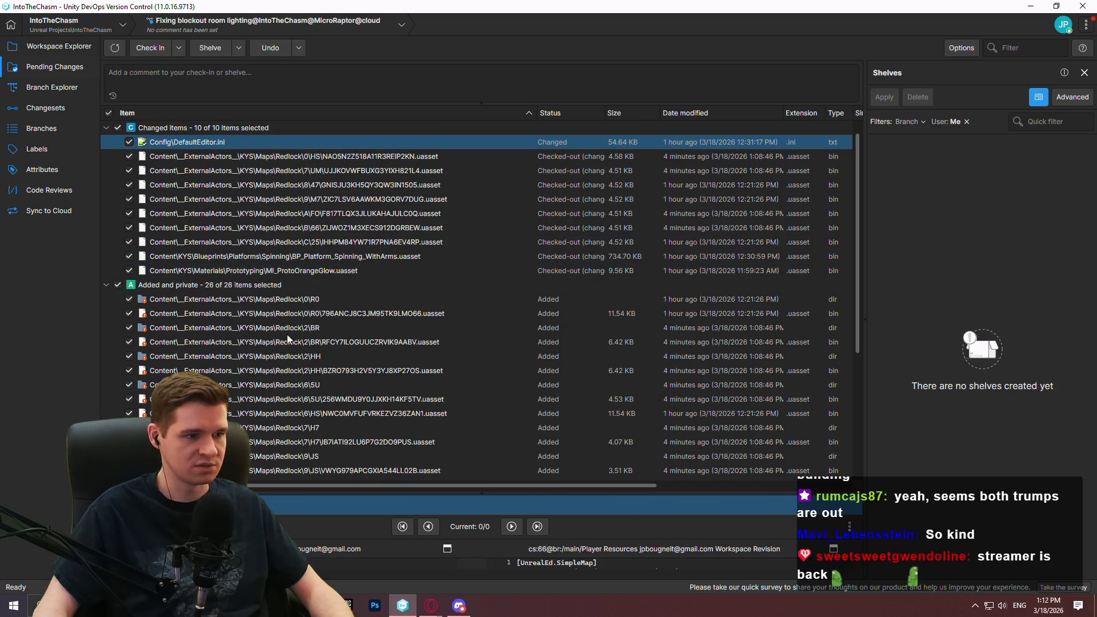
mouse_move(307, 495)
left_mouse_down()
mouse_move(311, 165)
mouse_move(319, 489)
left_mouse_up()
scroll(358, 293, "down", 2)
scroll(307, 324, "down", 3)
scroll(254, 133, "up", 5)
scroll(255, 132, "up", 2)
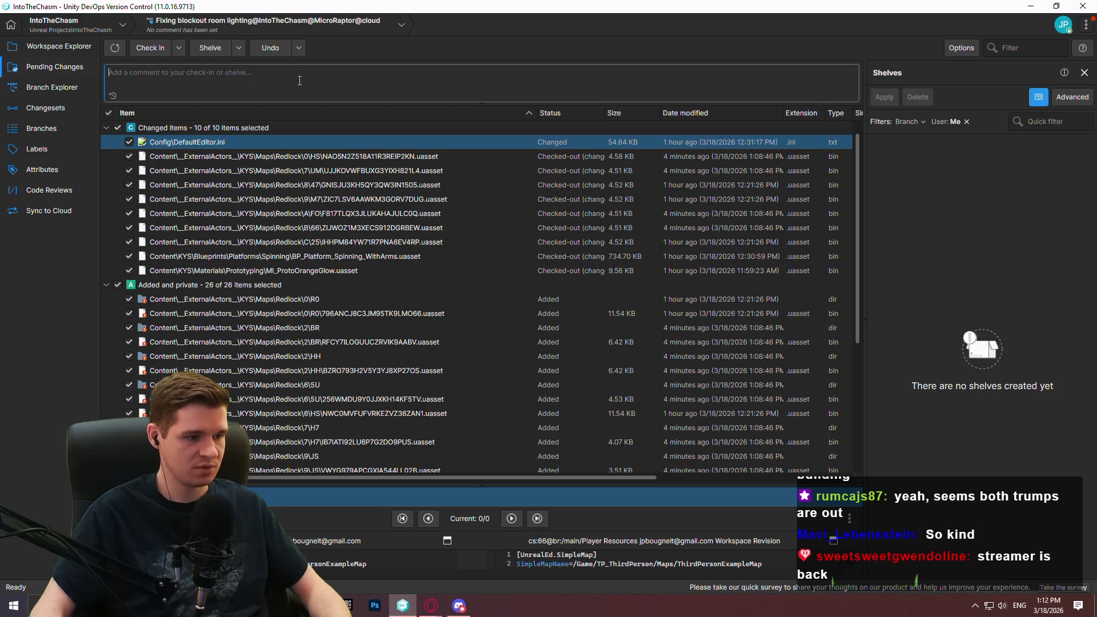
Step: Check in as changeset 194 with a comment on lighting fixes and spinning platforms
type("Fixed a ")
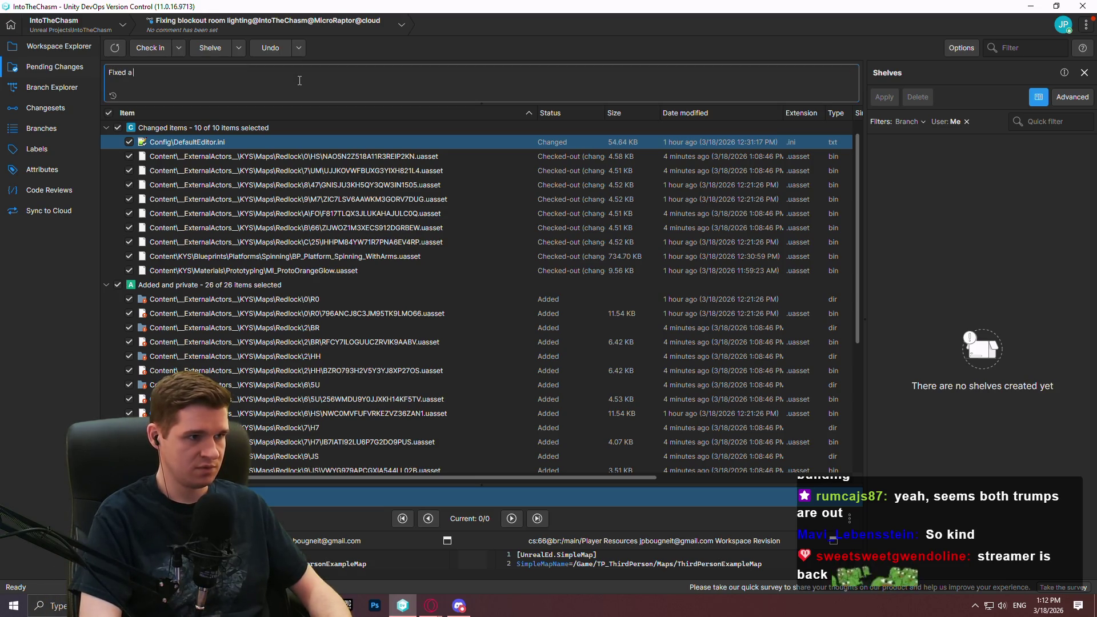
type("little")
key("BackSpace")
key("BackSpace")
key("BackSpace")
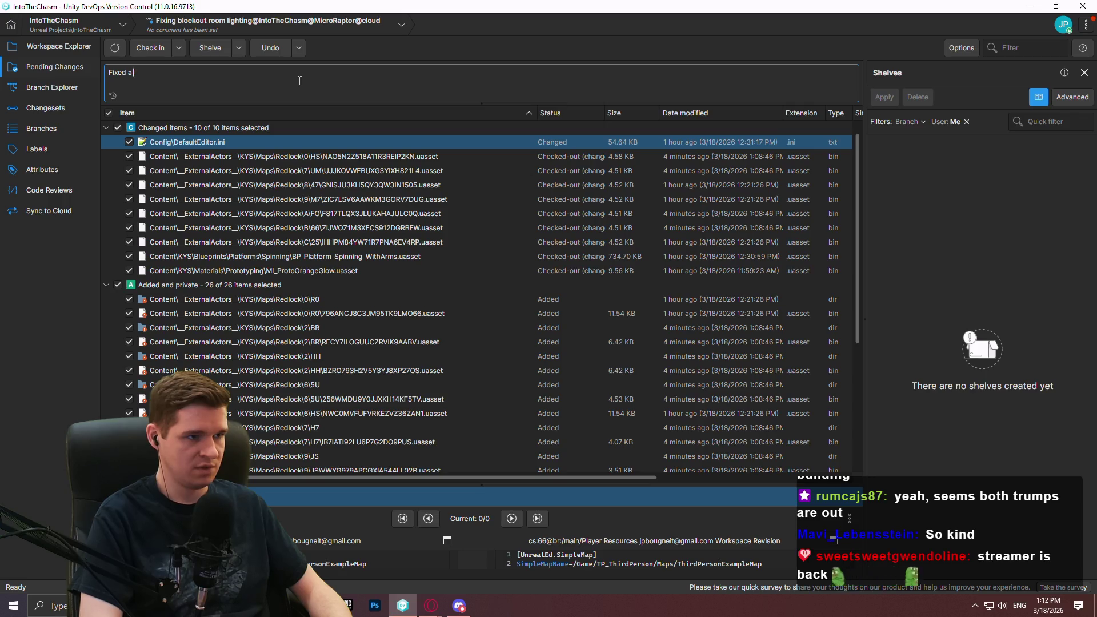
type("light")
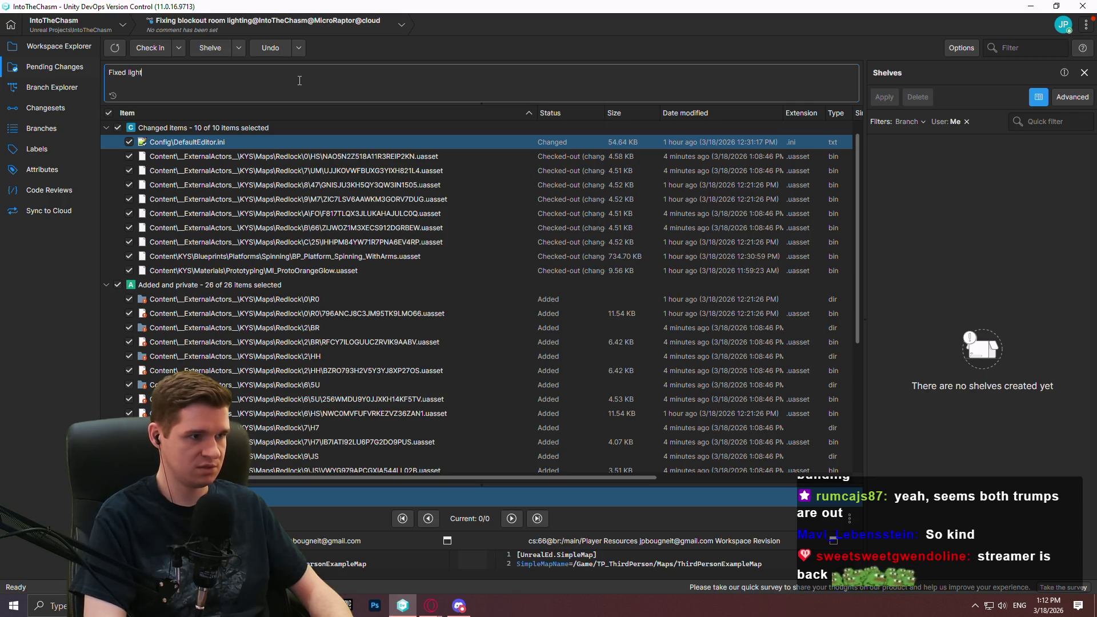
type("ing a little in some levels, lowere")
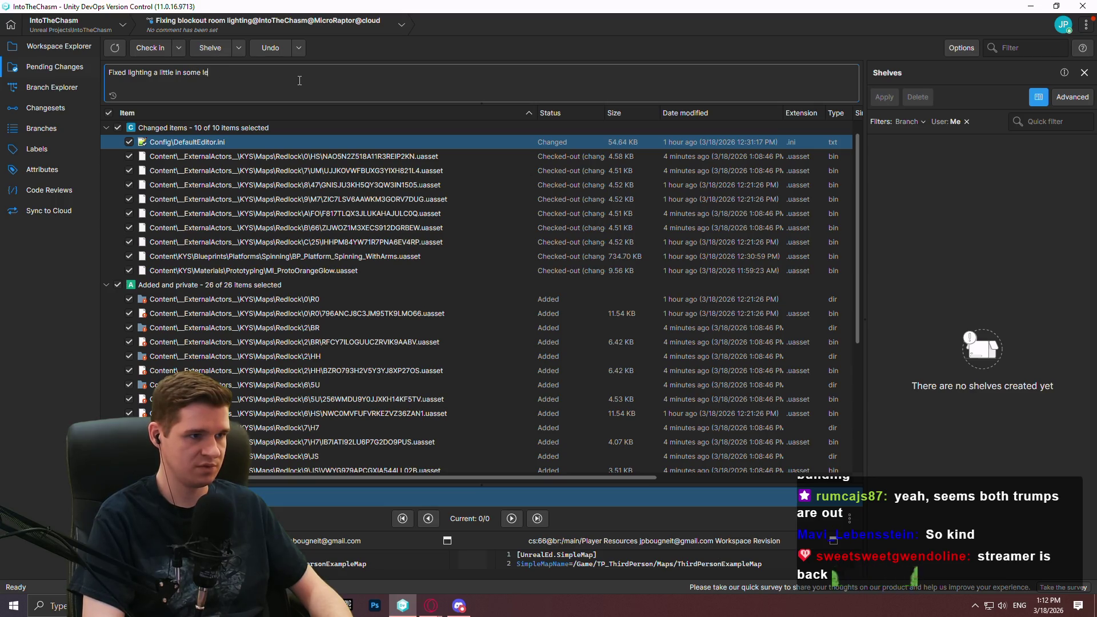
type("d glow of lava, and fix")
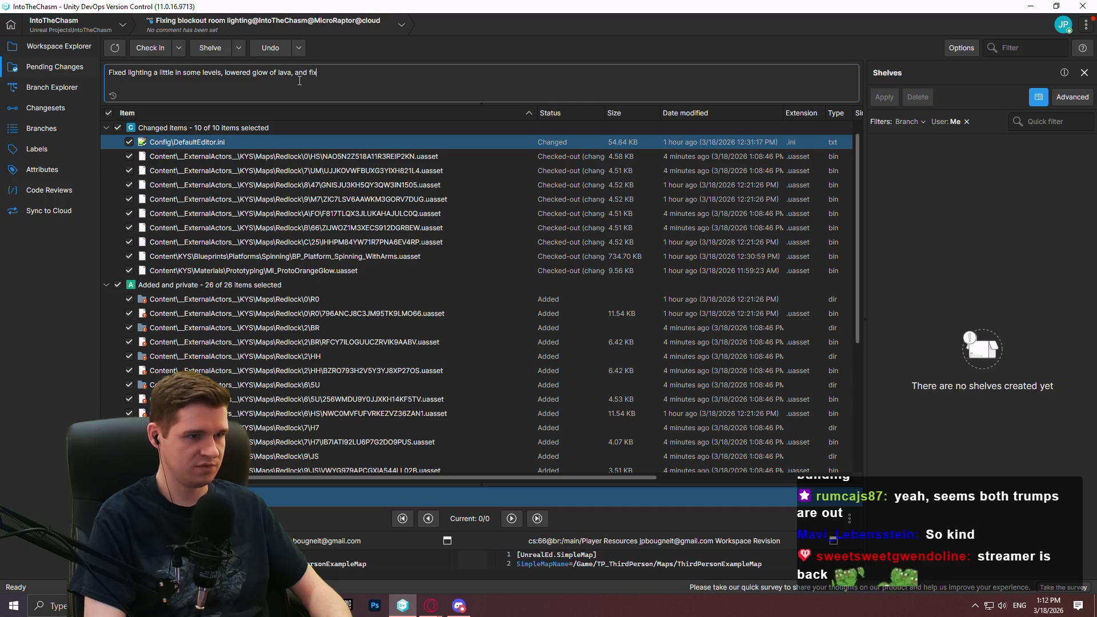
type("h")
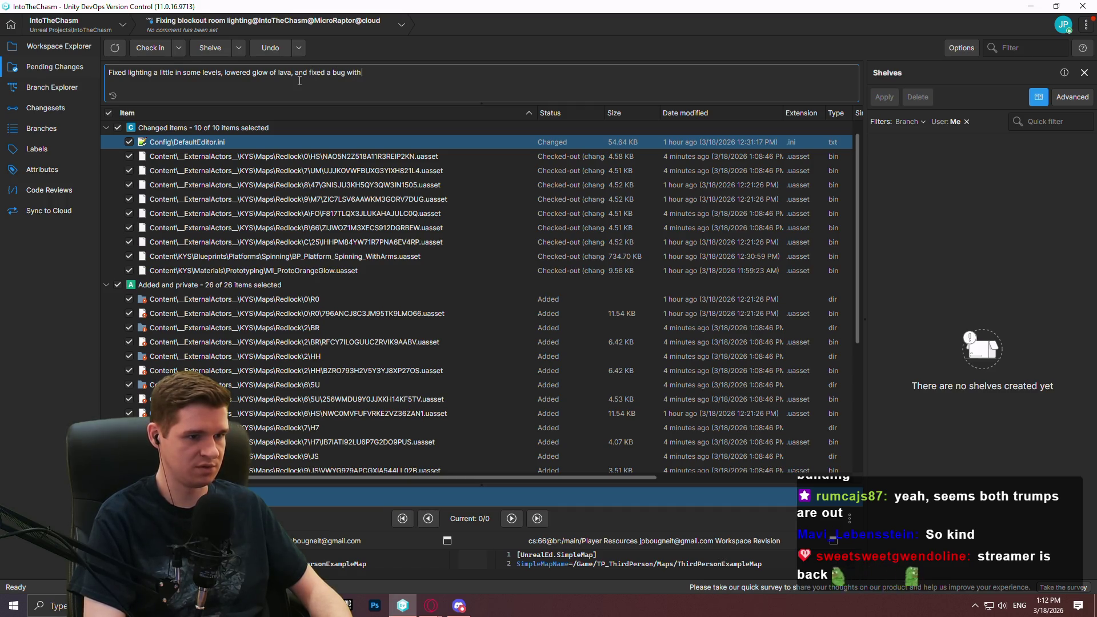
type(" spinning p")
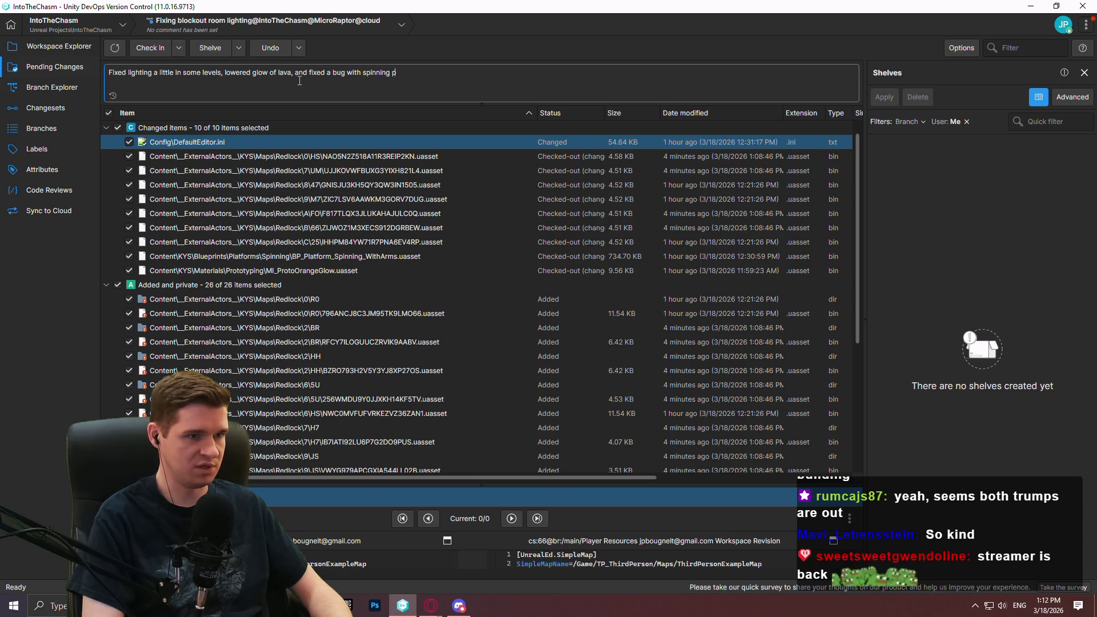
type("latforms")
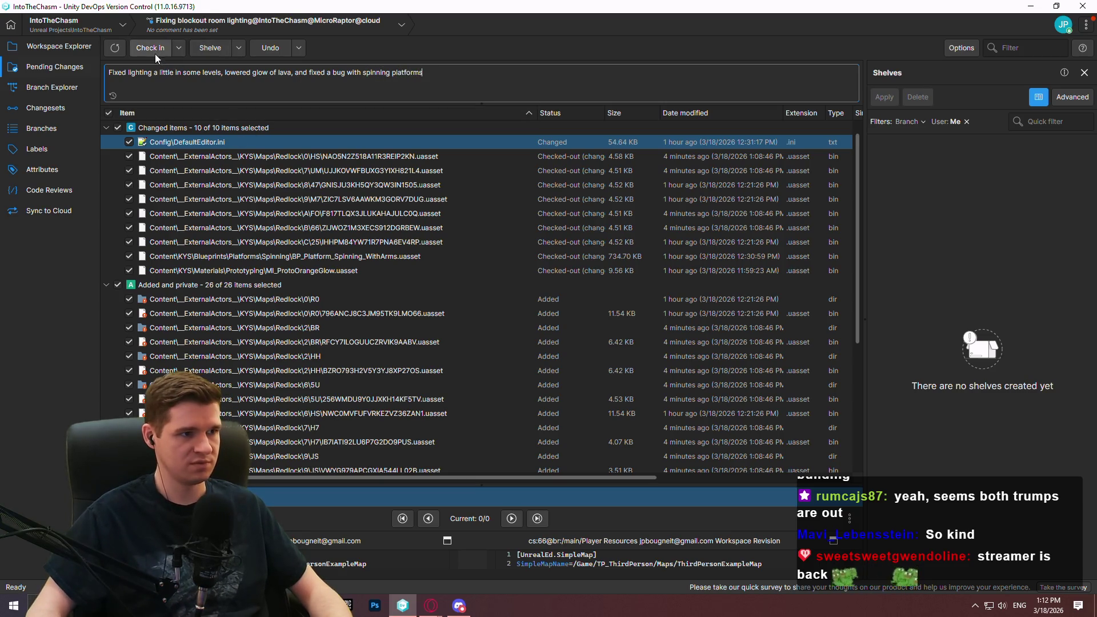
left_click(154, 52)
left_click(45, 90)
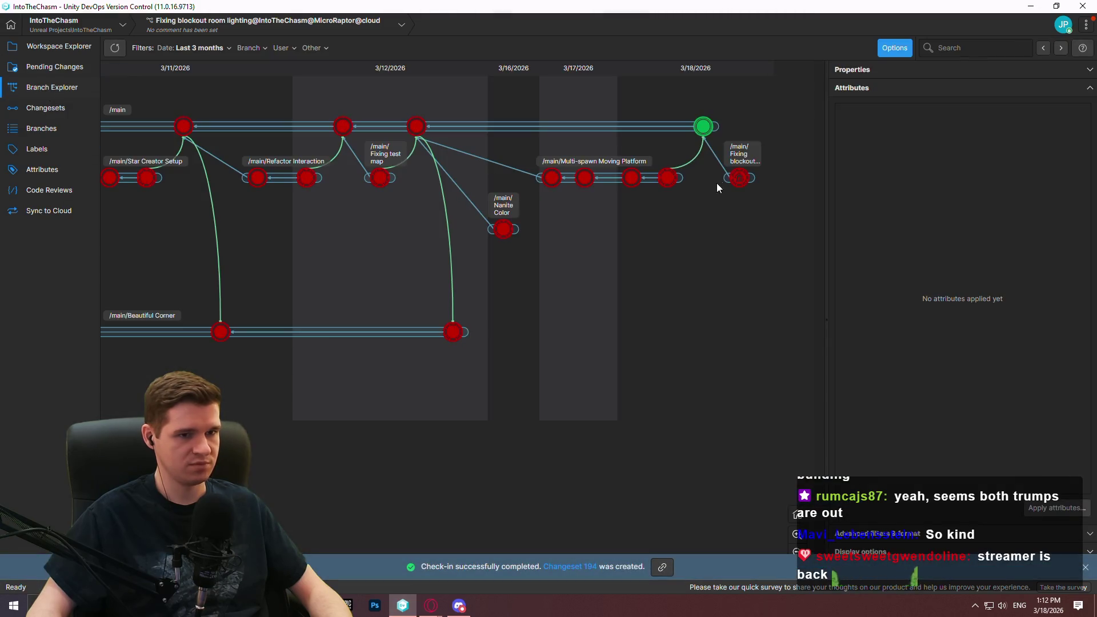
Step: Merge the blockout lighting fix changeset into /main and check in the merge
right_click(744, 183)
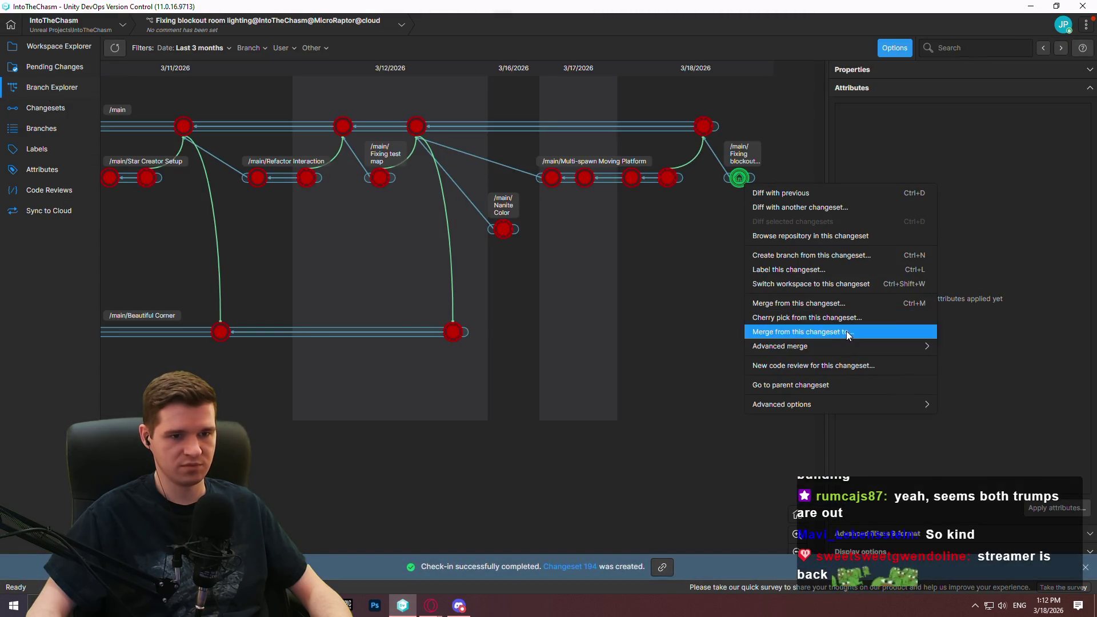
left_click(846, 331)
double_click(403, 248)
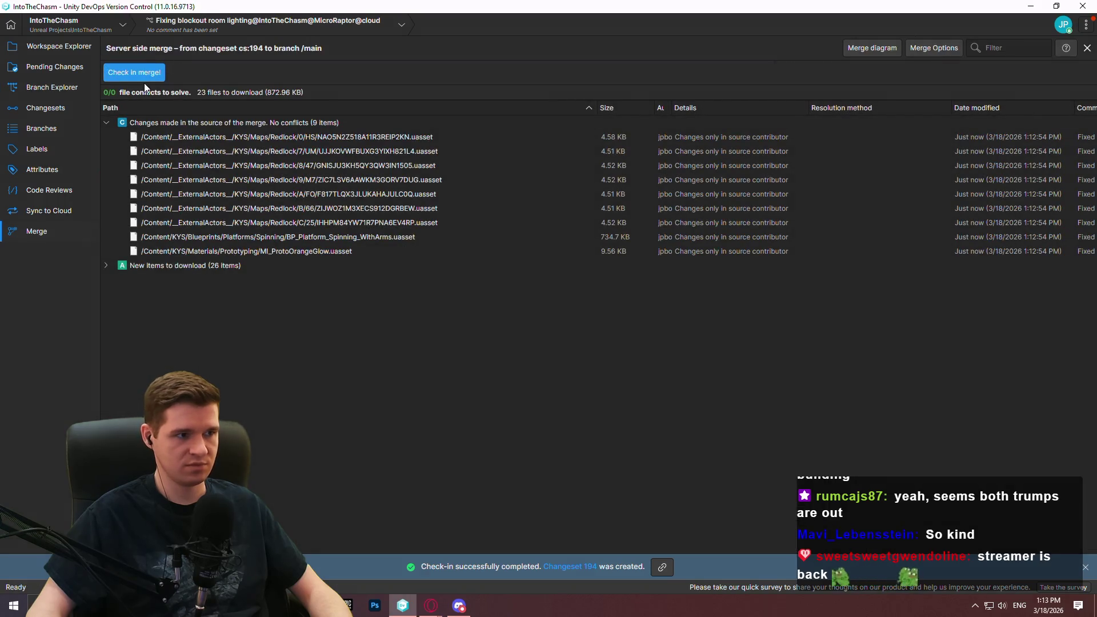
left_click(142, 74)
left_click(620, 374)
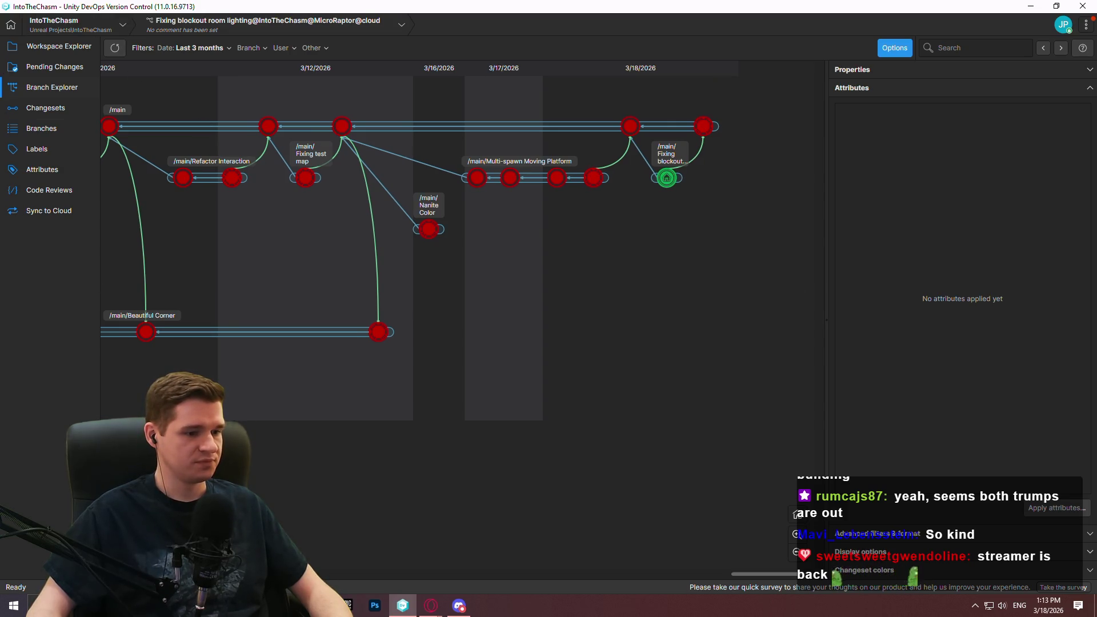
Step: Close the Notepad++ note without saving and switch to the web browser
left_click(347, 605)
left_click(868, 67)
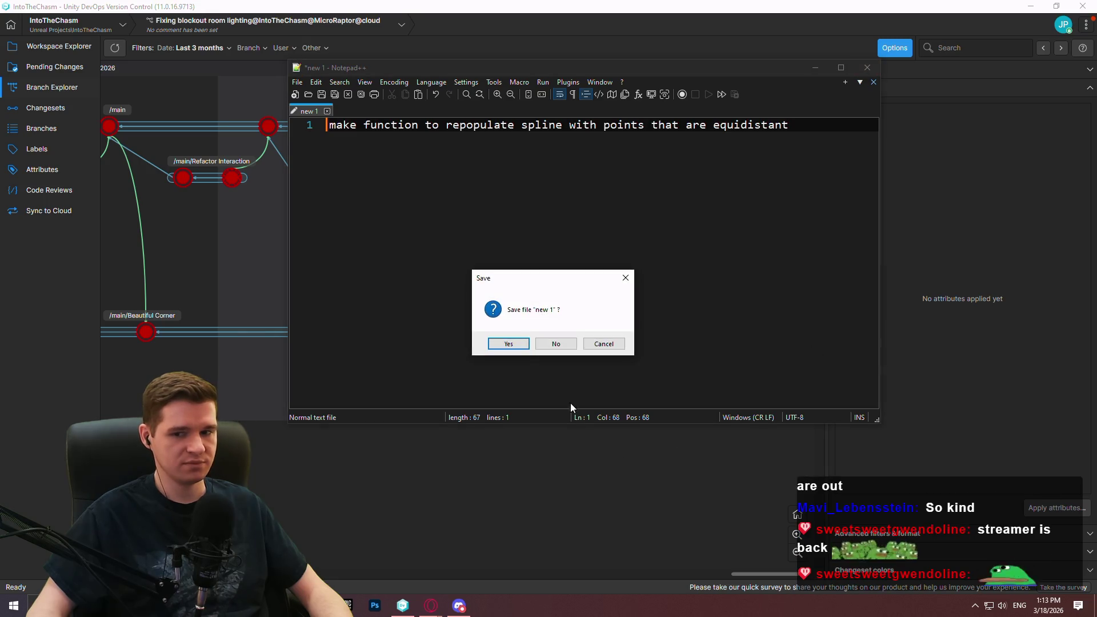
left_click(556, 343)
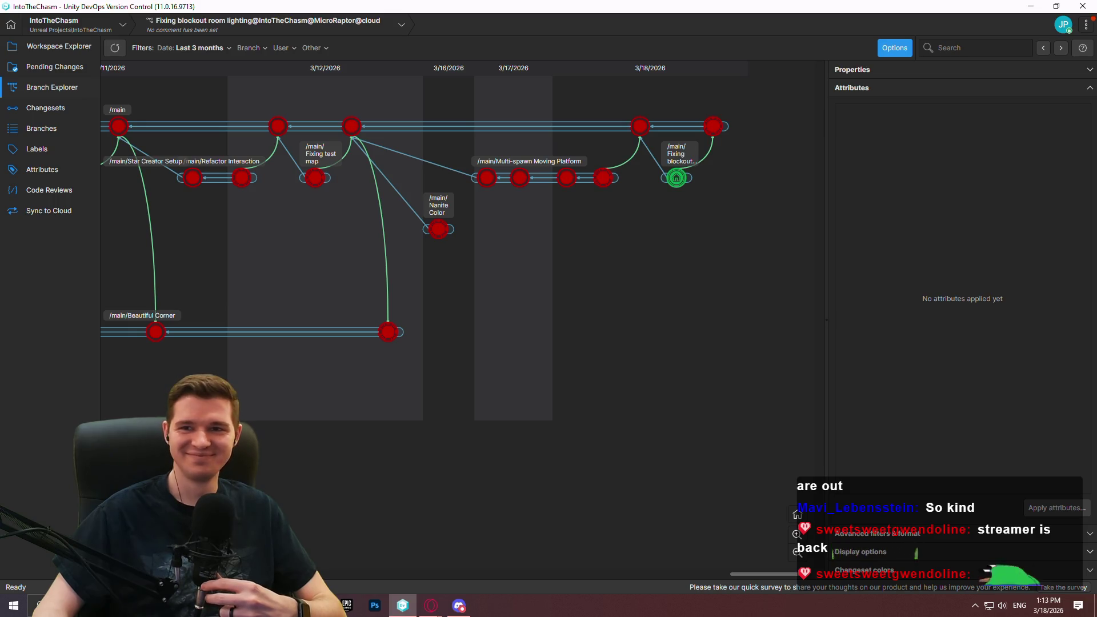
left_click(432, 606)
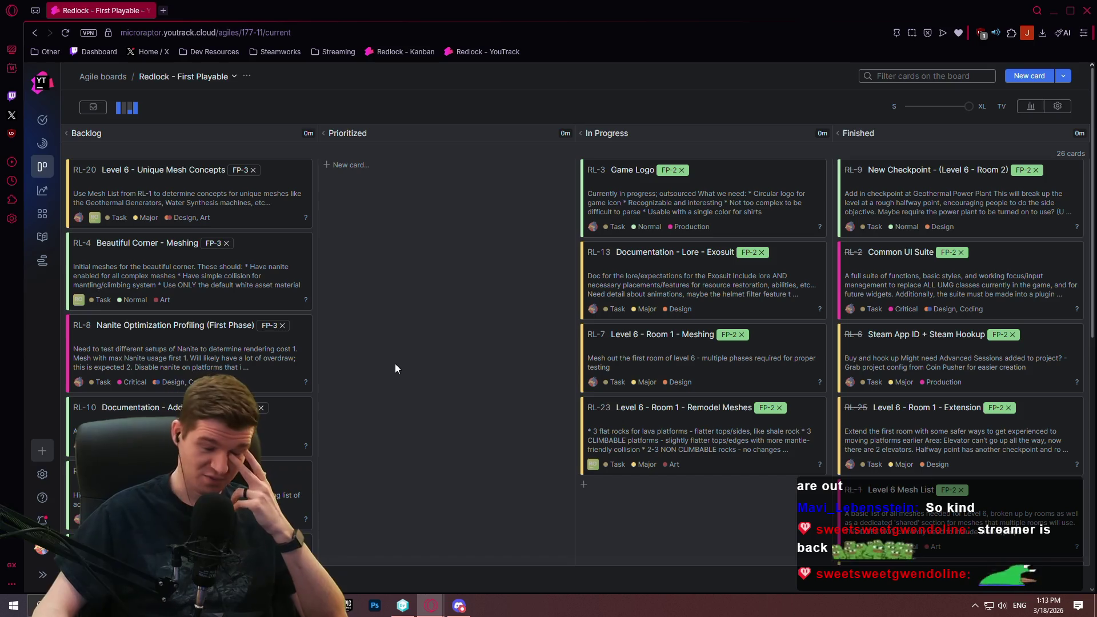
Step: Scroll the Redlock First Playable board, then visit Gantt Charts and the knowledge base
scroll(391, 399, "down", 5)
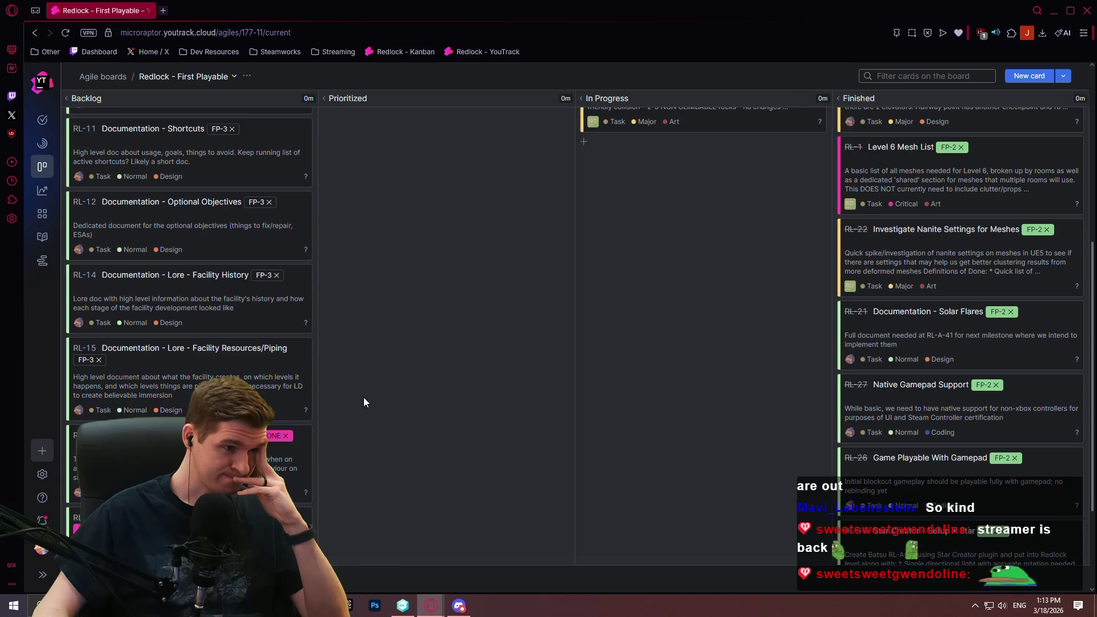
scroll(363, 394, "down", 1)
scroll(361, 385, "up", 2)
scroll(400, 337, "up", 5)
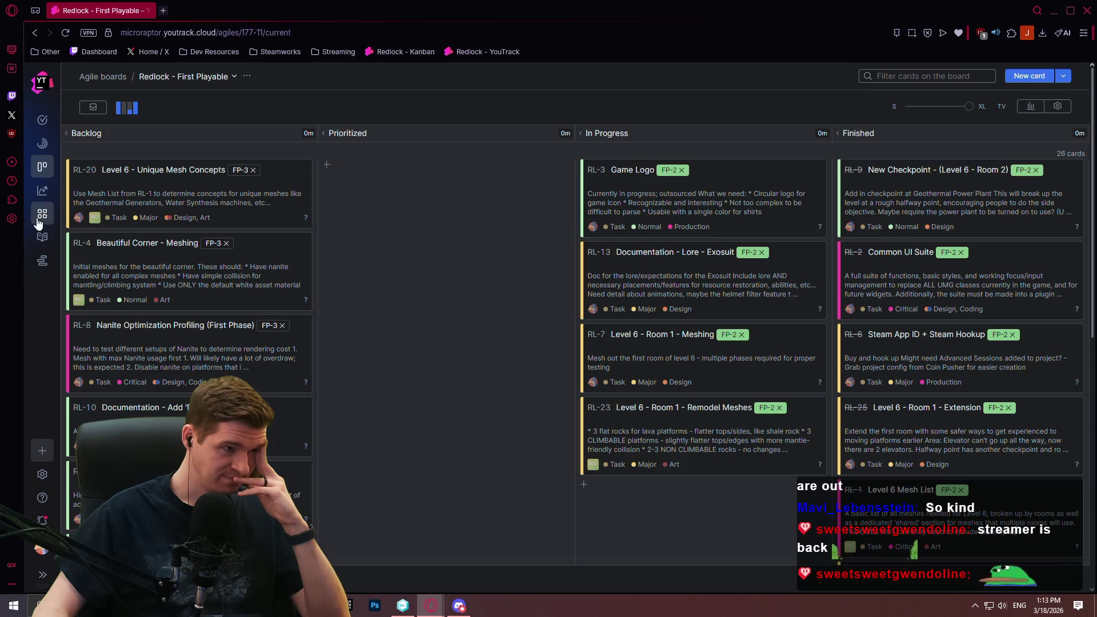
left_click(42, 261)
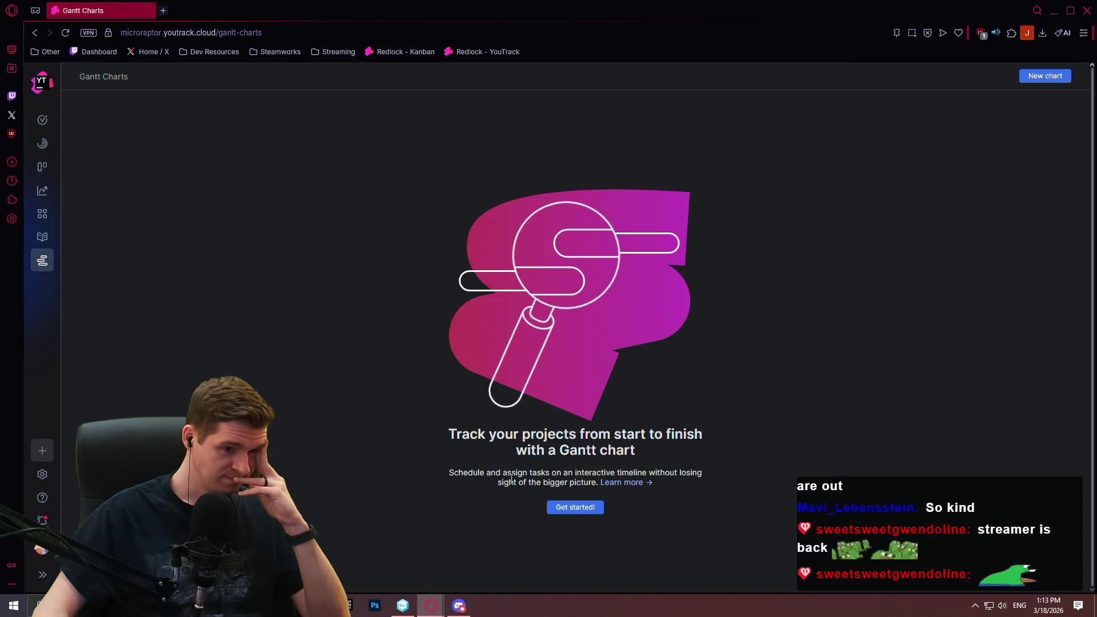
left_click(43, 236)
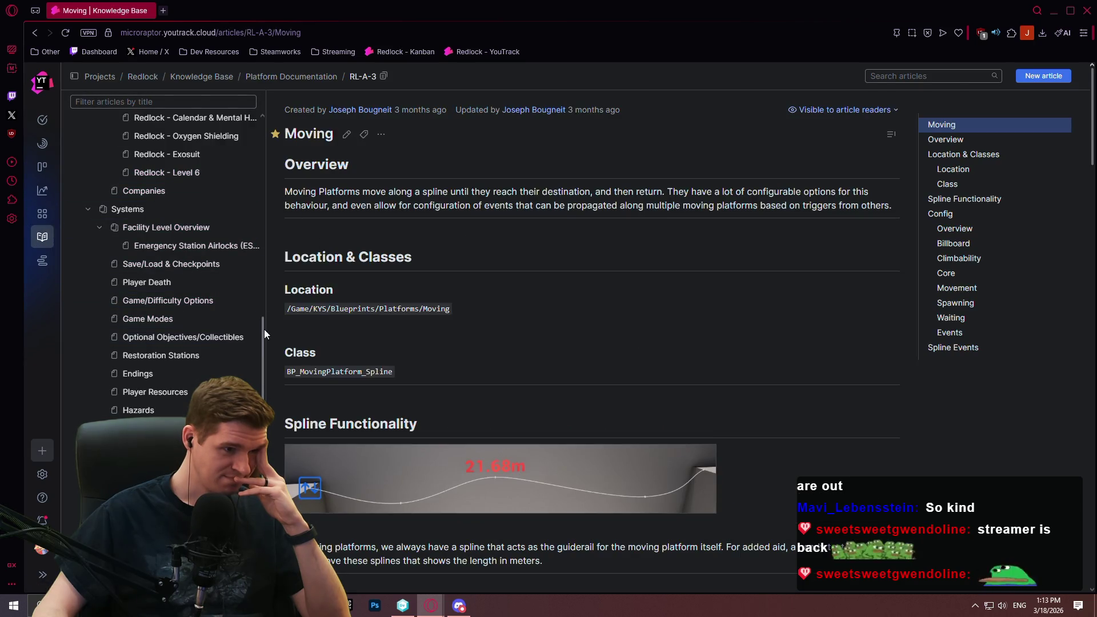
Step: Open the Production Plan article and jump to its First Playable Milestone 3 section
scroll(265, 334, "up", 15)
left_click(145, 397)
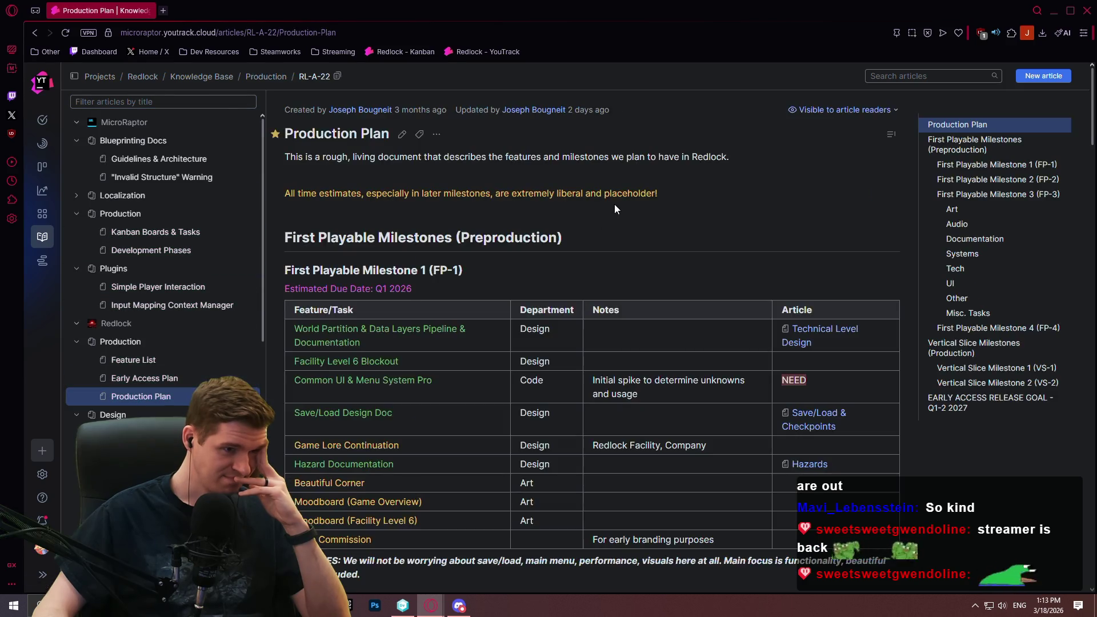
scroll(617, 206, "down", 10)
left_click(998, 171)
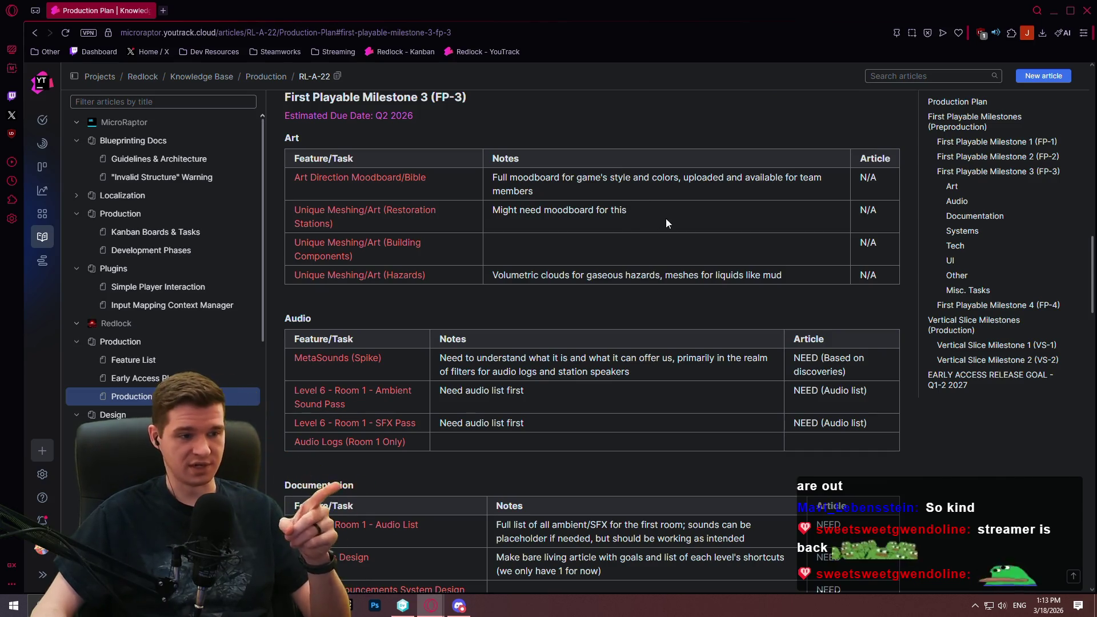
scroll(654, 235, "down", 3)
scroll(657, 245, "down", 2)
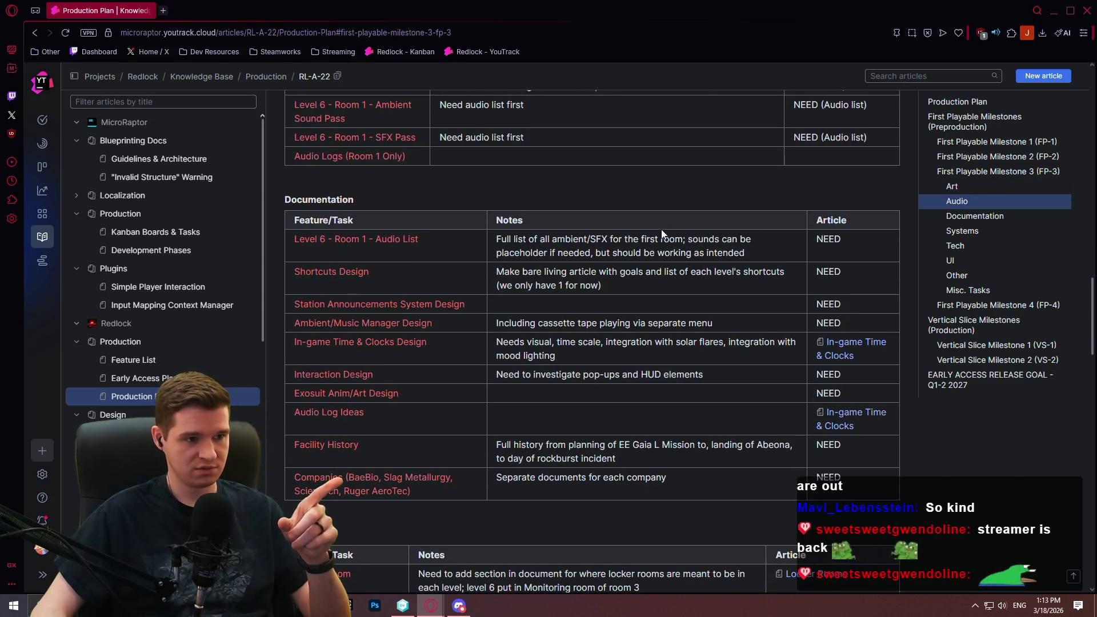
scroll(660, 223, "down", 15)
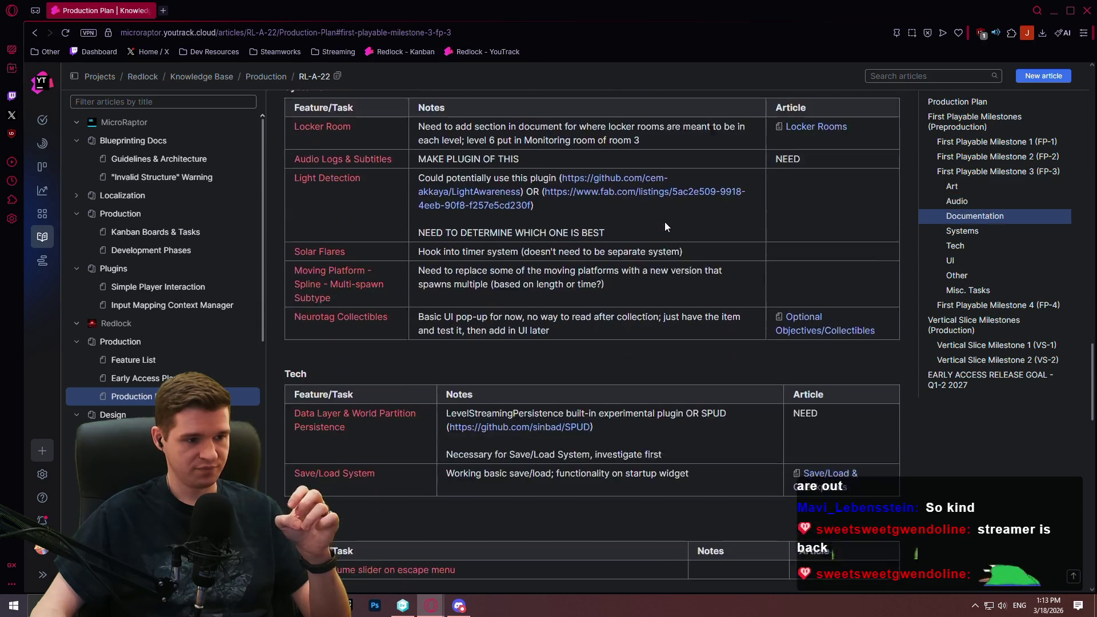
scroll(429, 268, "down", 2)
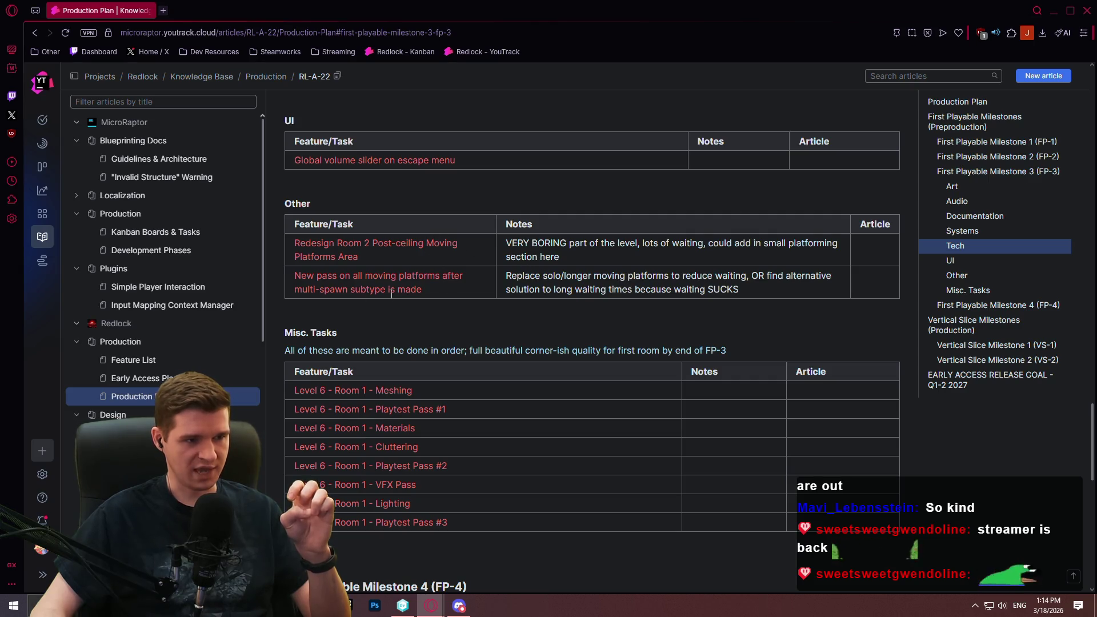
Step: Select the multi-spawn moving platforms pass task and start editing the Production Plan article
left_click_drag(440, 288, 298, 280)
scroll(517, 294, "up", 5)
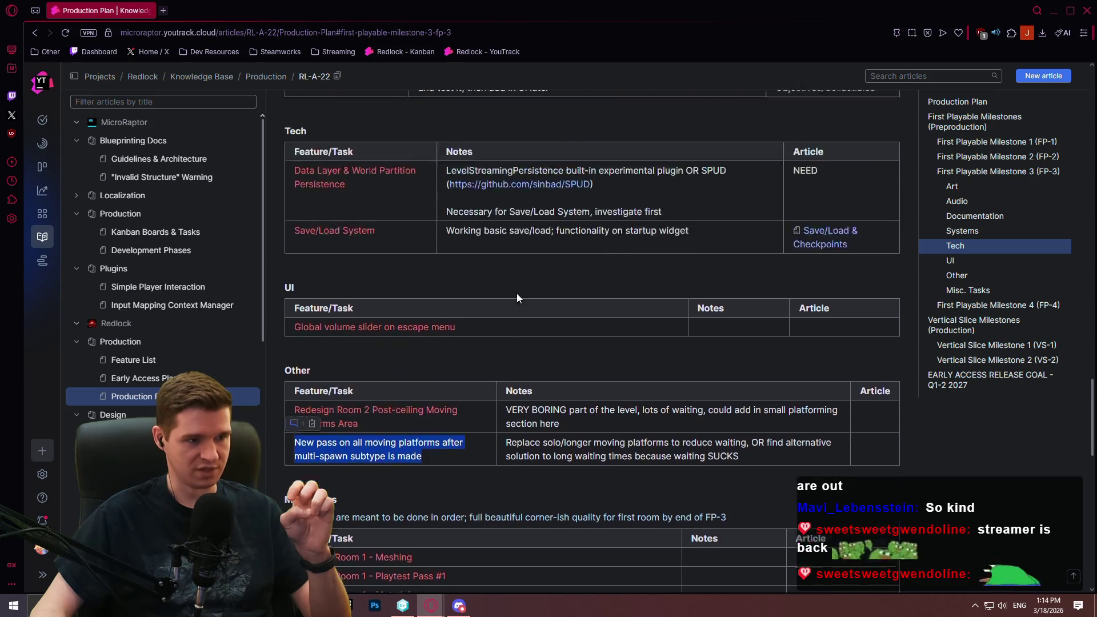
scroll(522, 279, "up", 1)
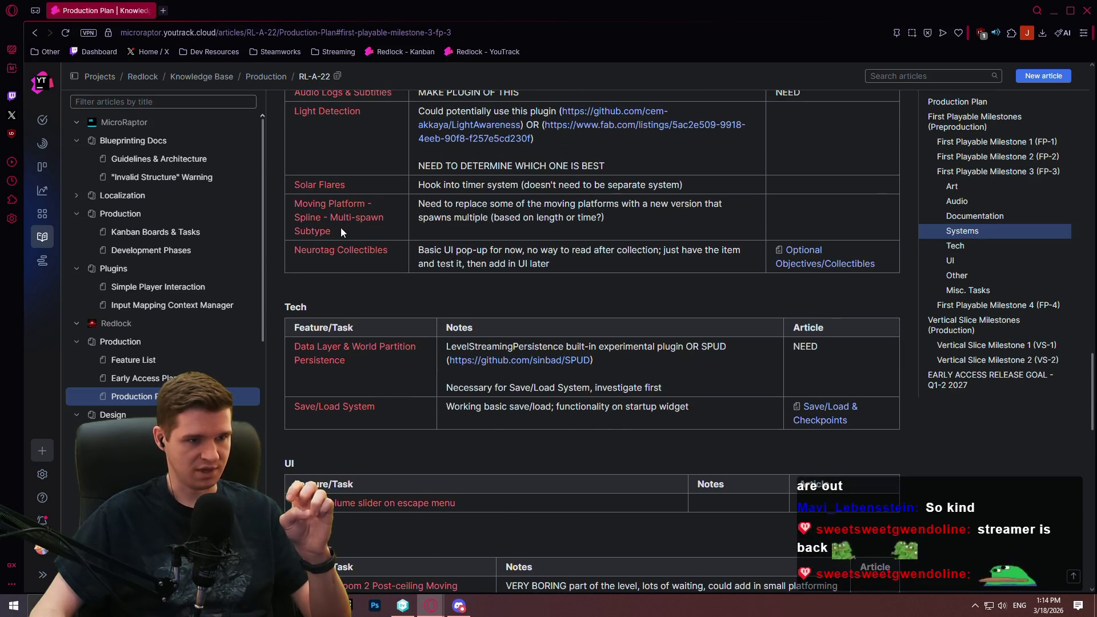
scroll(630, 213, "up", 20)
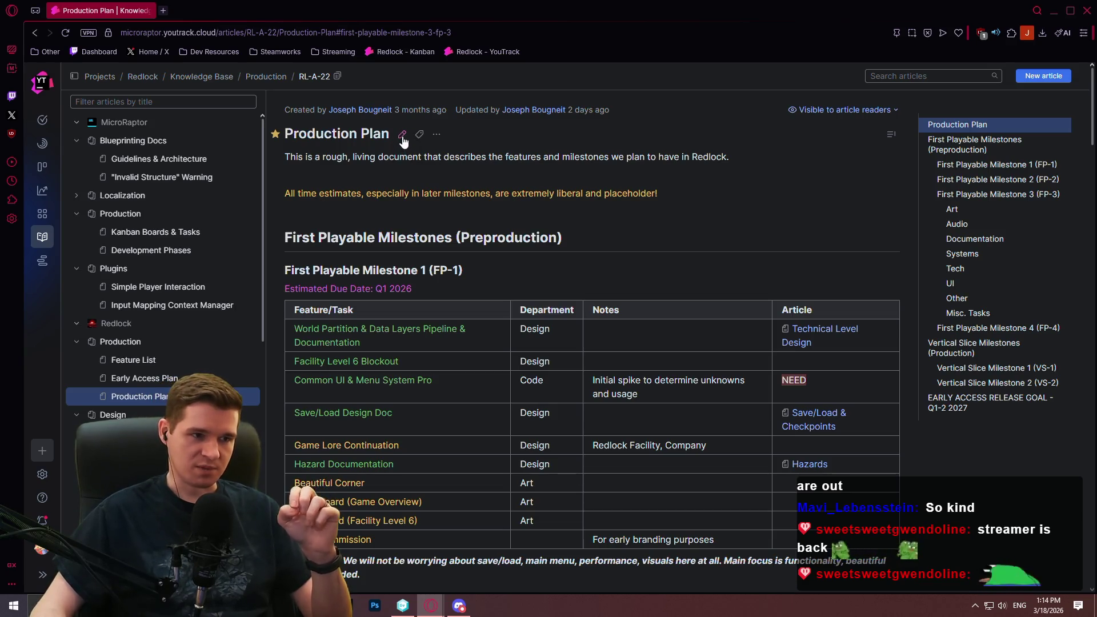
left_click(402, 136)
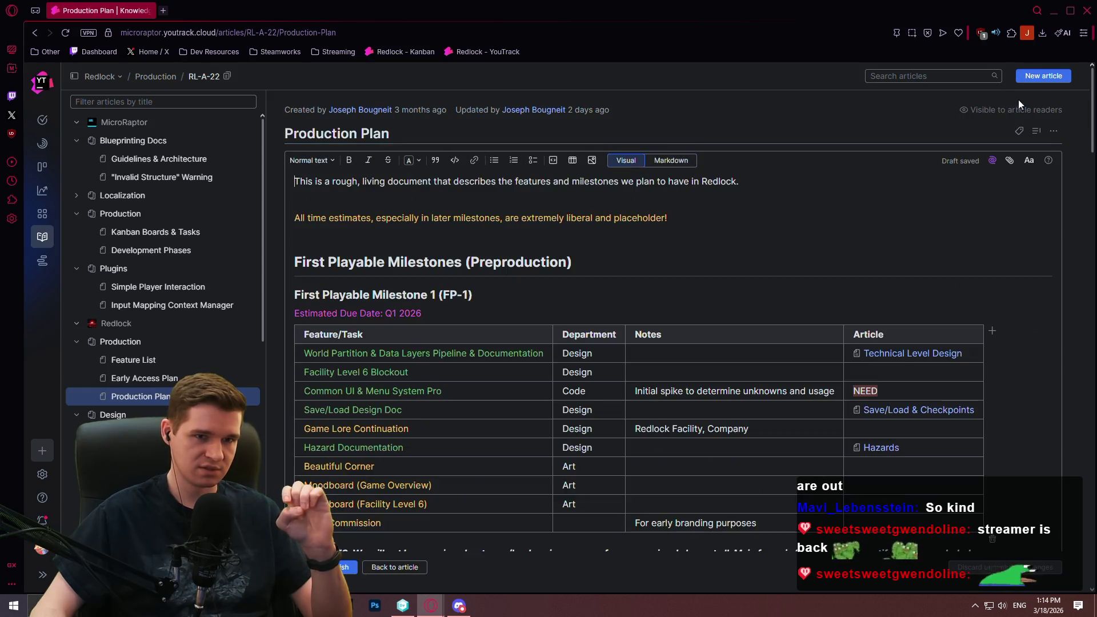
Step: Select the 'Moving Platform - Spline - Multi-spawn Subtype' task in the Systems table and show text-colour options
scroll(1081, 185, "down", 5)
scroll(1060, 267, "down", 10)
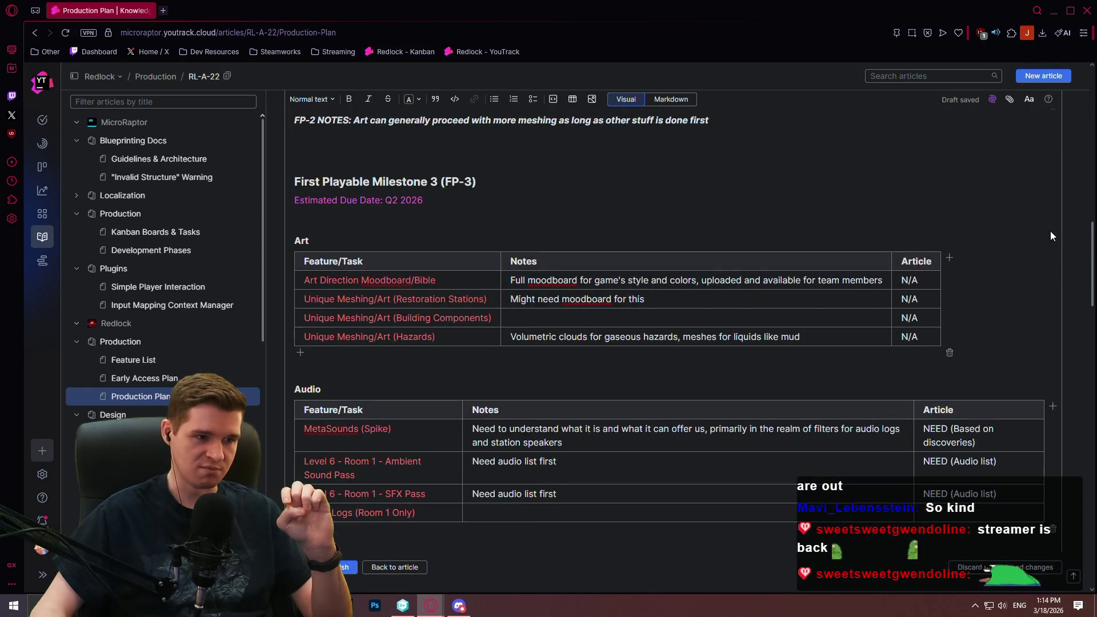
scroll(1054, 278, "down", 5)
scroll(1067, 320, "down", 3)
scroll(1072, 360, "down", 1)
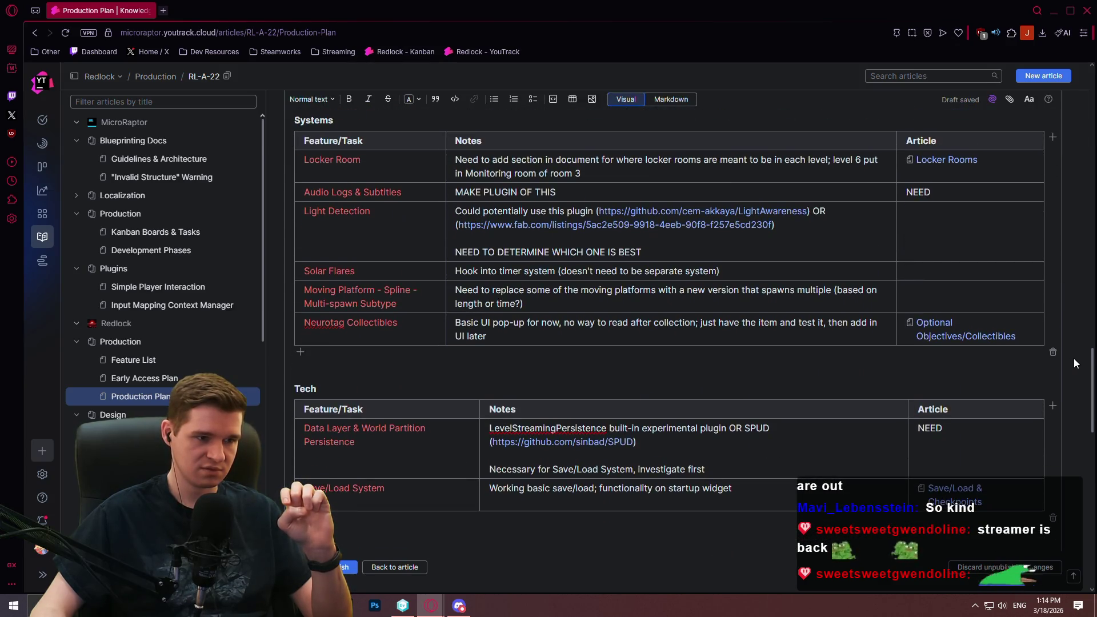
triple_click(305, 292)
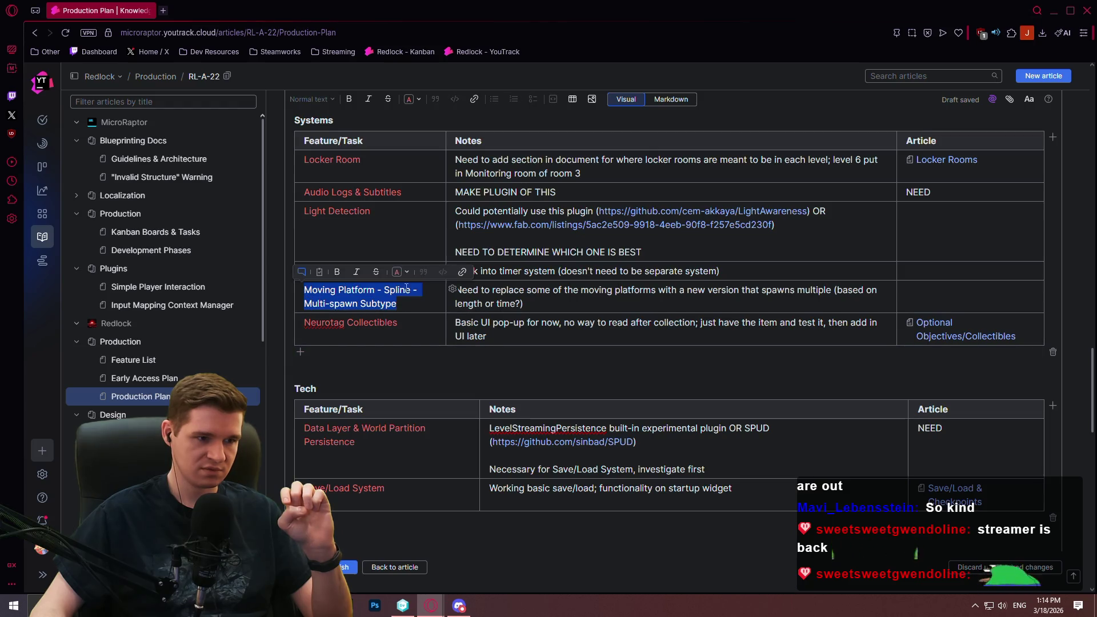
left_click(399, 272)
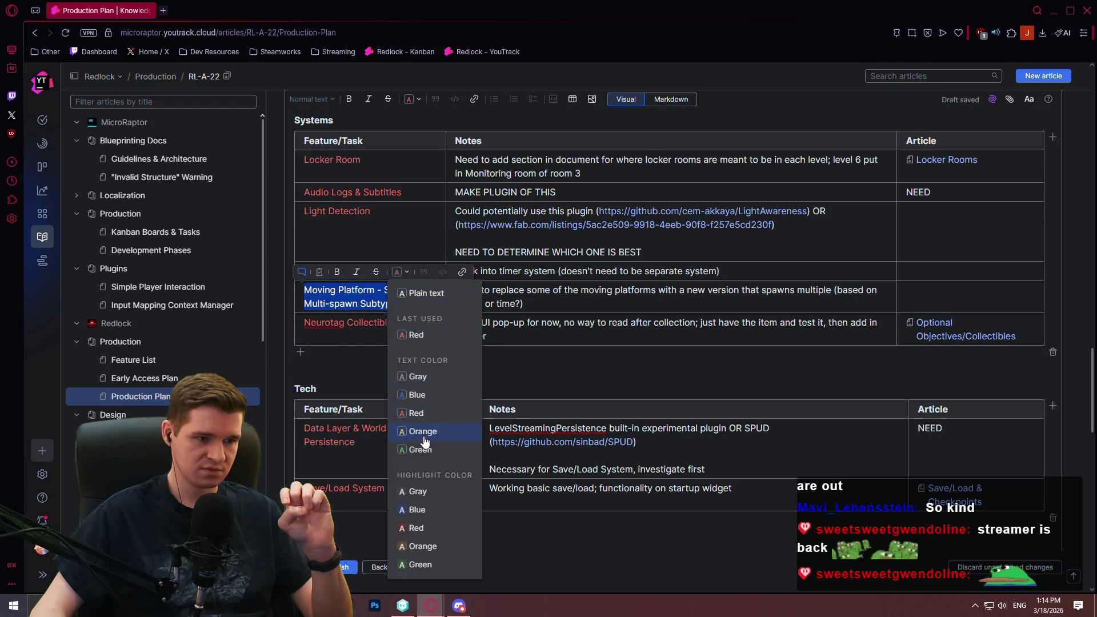